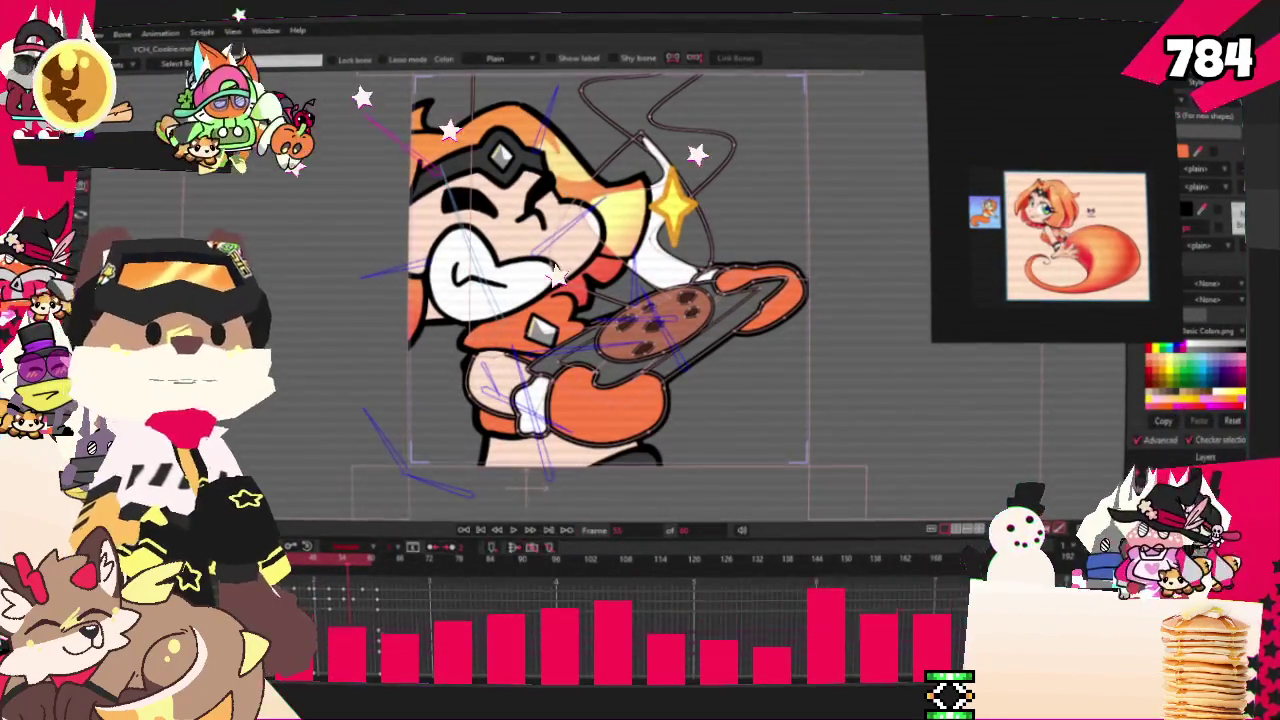
Bring the Magma drawing board in the browser to the front
{"action": "key", "text": "alt+Tab"}
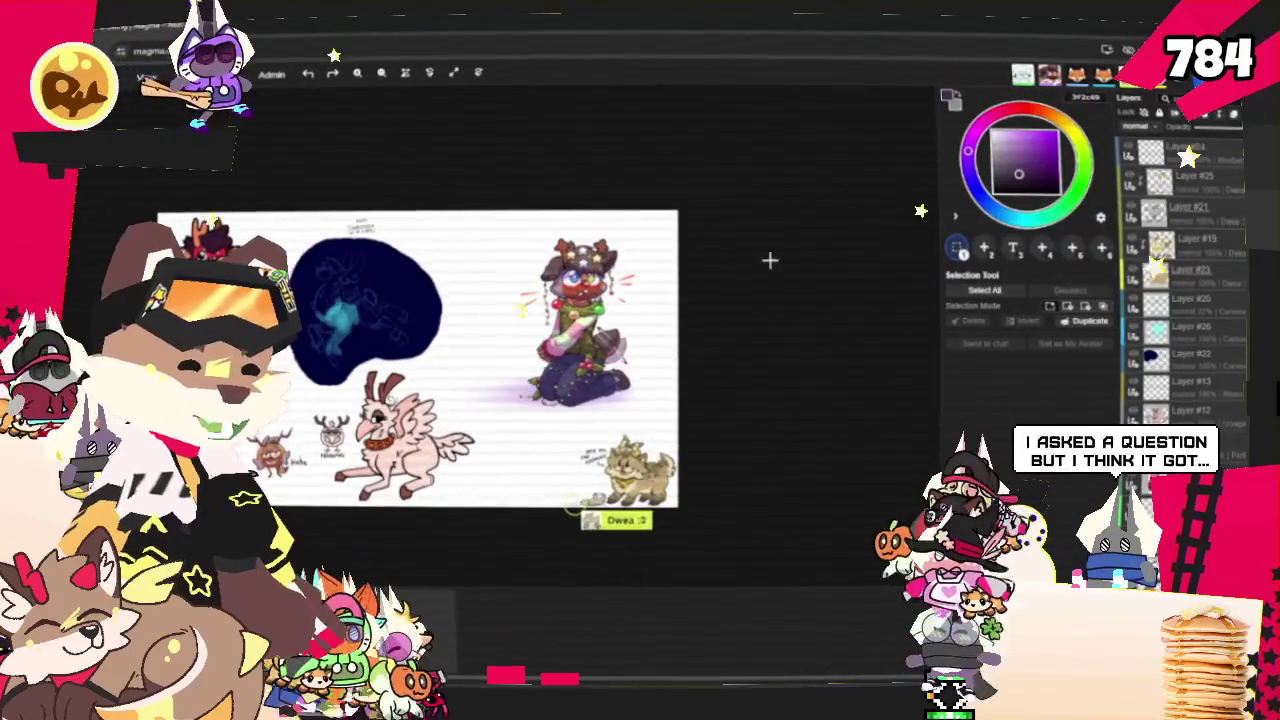
{"action": "scroll", "coordinate": [706, 289], "scroll_direction": "down", "scroll_amount": 2}
{"action": "scroll", "coordinate": [529, 340], "scroll_direction": "up", "scroll_amount": 2}
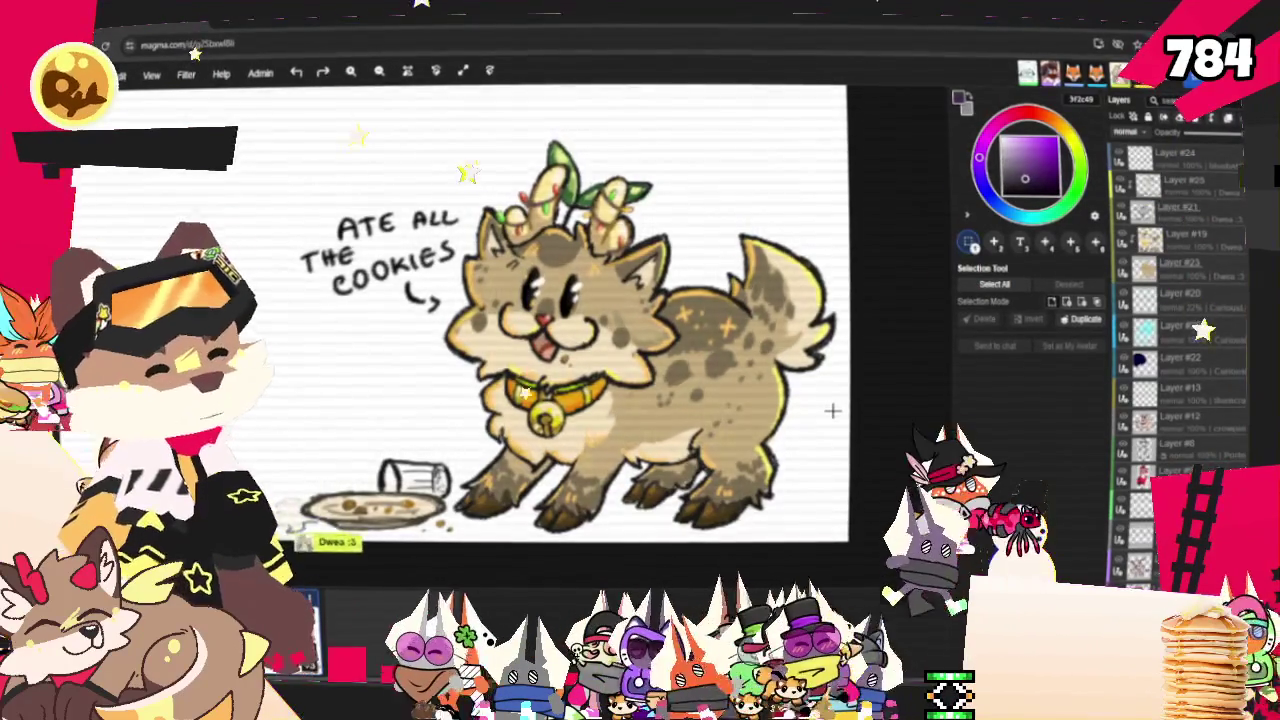
{"action": "scroll", "coordinate": [832, 410], "scroll_direction": "down", "scroll_amount": 1}
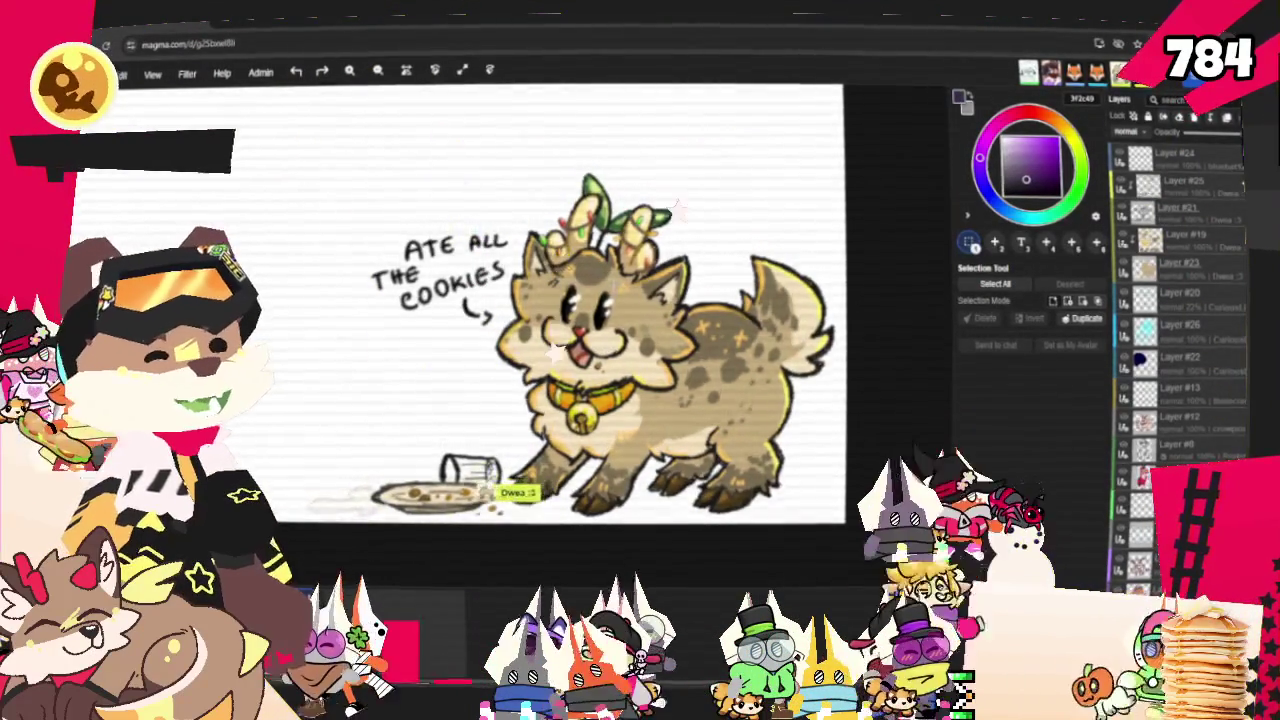
{"action": "scroll", "coordinate": [630, 280], "scroll_direction": "up", "scroll_amount": 1}
{"action": "scroll", "coordinate": [704, 348], "scroll_direction": "down", "scroll_amount": 1}
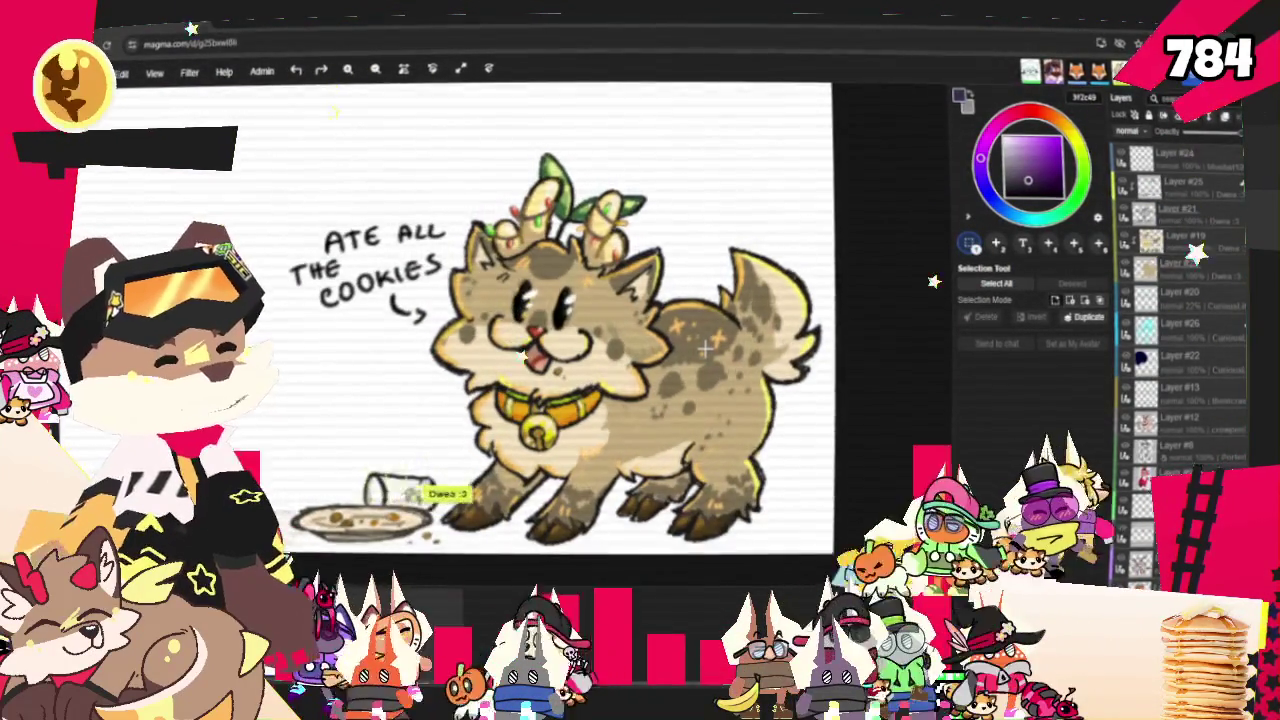
{"action": "scroll", "coordinate": [704, 348], "scroll_direction": "down", "scroll_amount": 1}
{"action": "scroll", "coordinate": [704, 340], "scroll_direction": "down", "scroll_amount": 1}
{"action": "scroll", "coordinate": [620, 335], "scroll_direction": "down", "scroll_amount": 1}
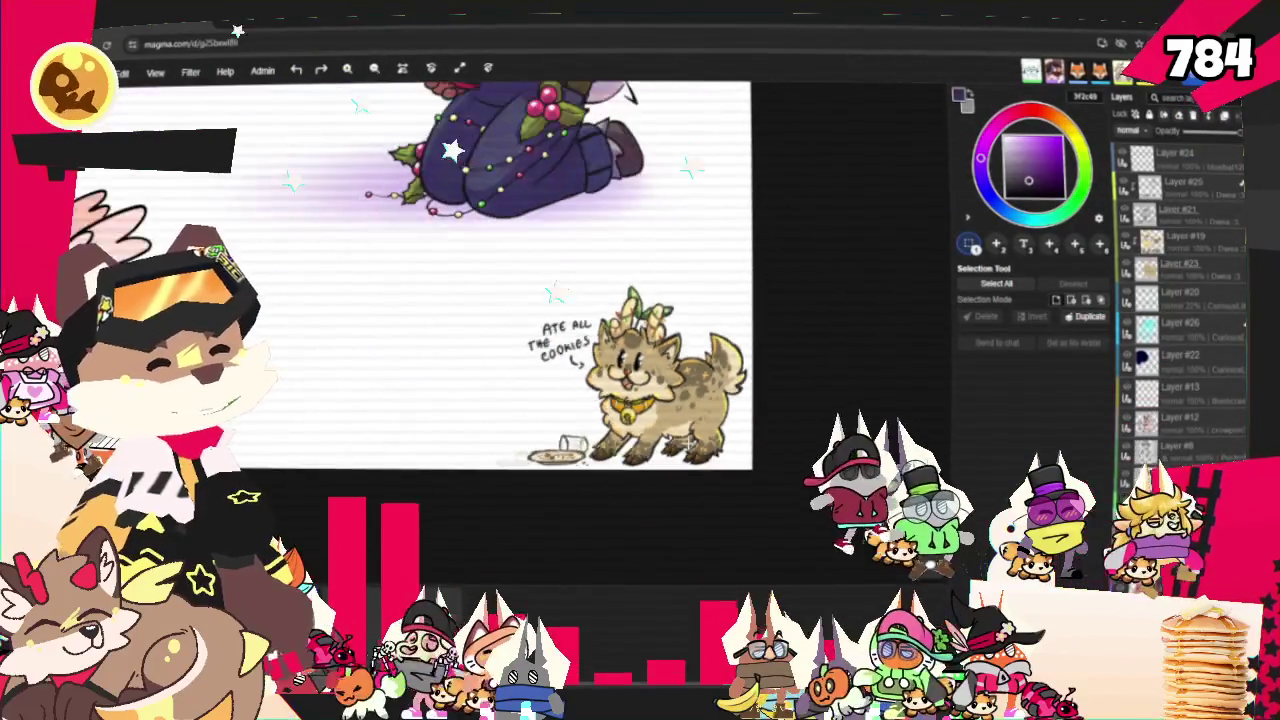
{"action": "scroll", "coordinate": [530, 330], "scroll_direction": "down", "scroll_amount": 1}
{"action": "scroll", "coordinate": [445, 325], "scroll_direction": "down", "scroll_amount": 1}
{"action": "scroll", "coordinate": [381, 335], "scroll_direction": "down", "scroll_amount": 1}
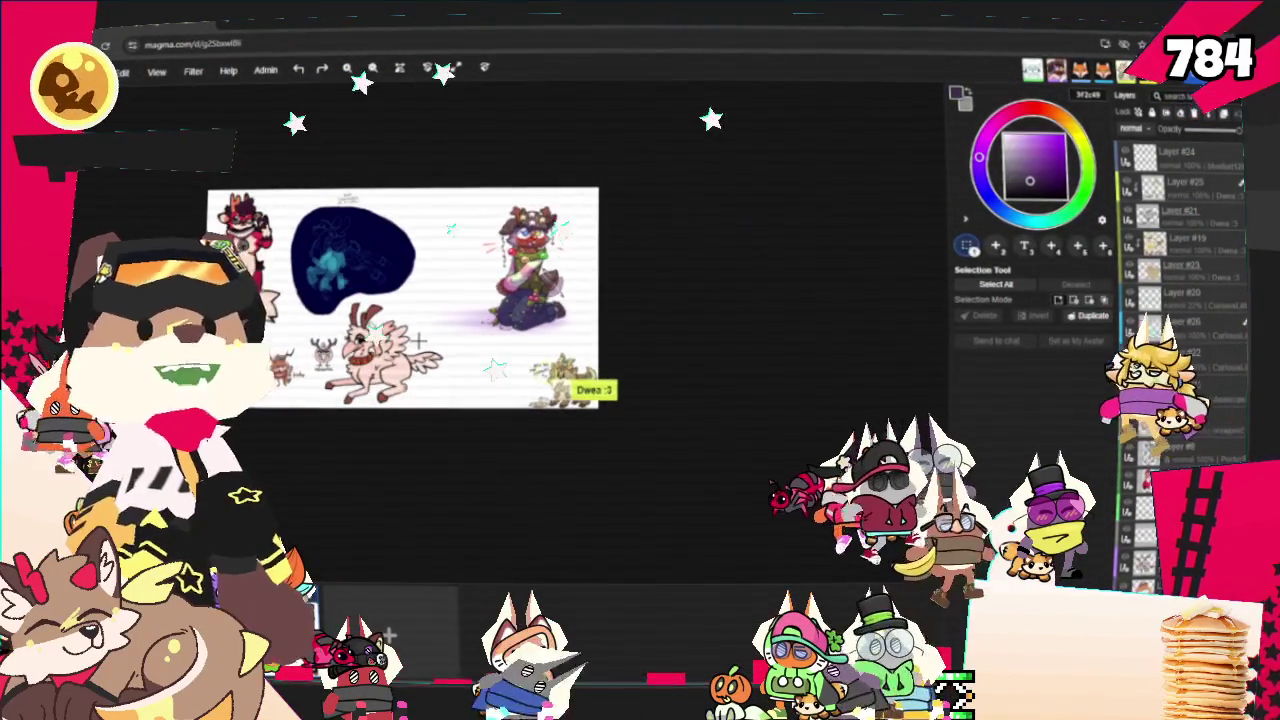
{"action": "scroll", "coordinate": [285, 246], "scroll_direction": "up", "scroll_amount": 2}
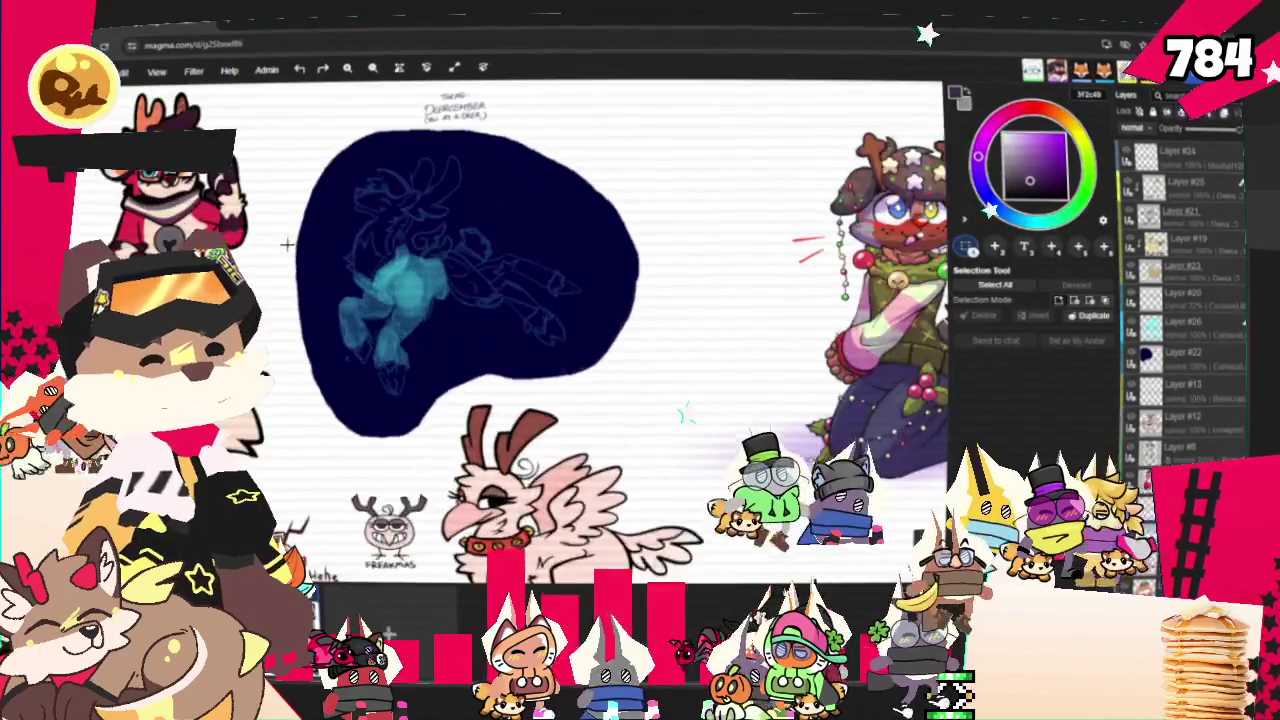
{"action": "scroll", "coordinate": [450, 250], "scroll_direction": "up", "scroll_amount": 2}
{"action": "scroll", "coordinate": [640, 251], "scroll_direction": "up", "scroll_amount": 1}
{"action": "scroll", "coordinate": [351, 212], "scroll_direction": "up", "scroll_amount": 1}
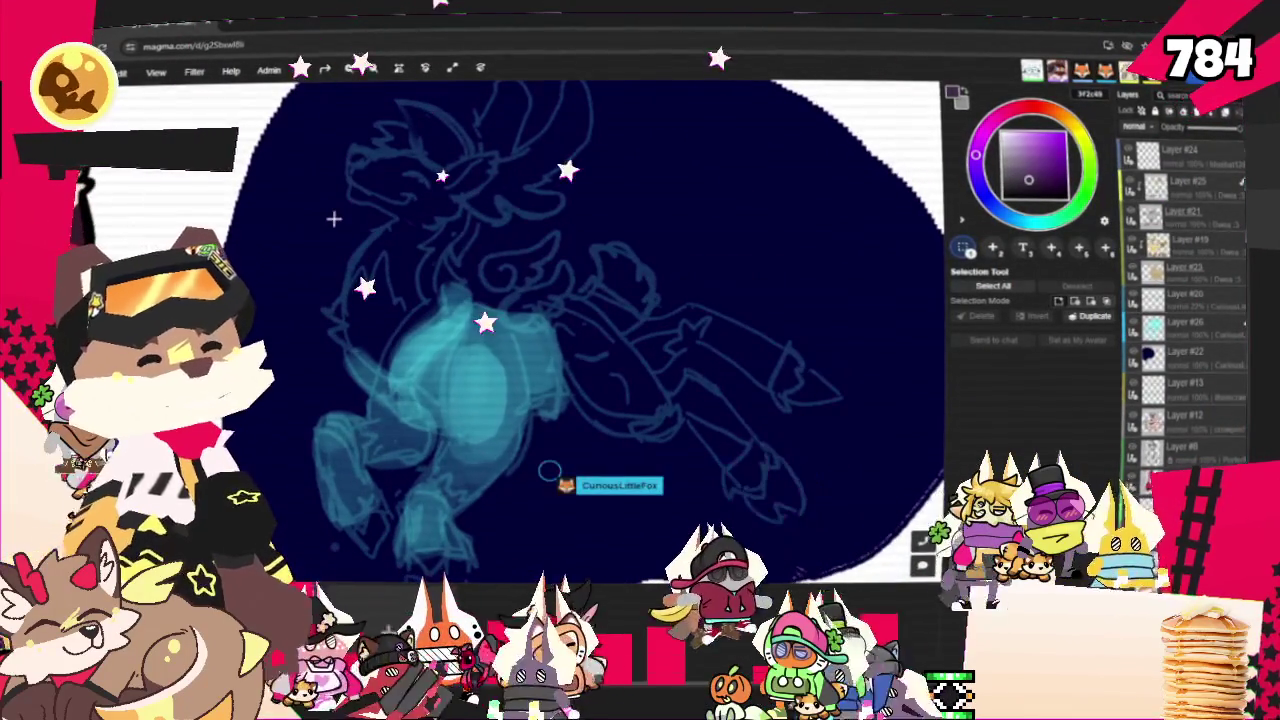
{"action": "scroll", "coordinate": [334, 163], "scroll_direction": "up", "scroll_amount": 2}
{"action": "scroll", "coordinate": [449, 171], "scroll_direction": "up", "scroll_amount": 1}
{"action": "scroll", "coordinate": [451, 172], "scroll_direction": "up", "scroll_amount": 1}
{"action": "scroll", "coordinate": [435, 200], "scroll_direction": "down", "scroll_amount": 1}
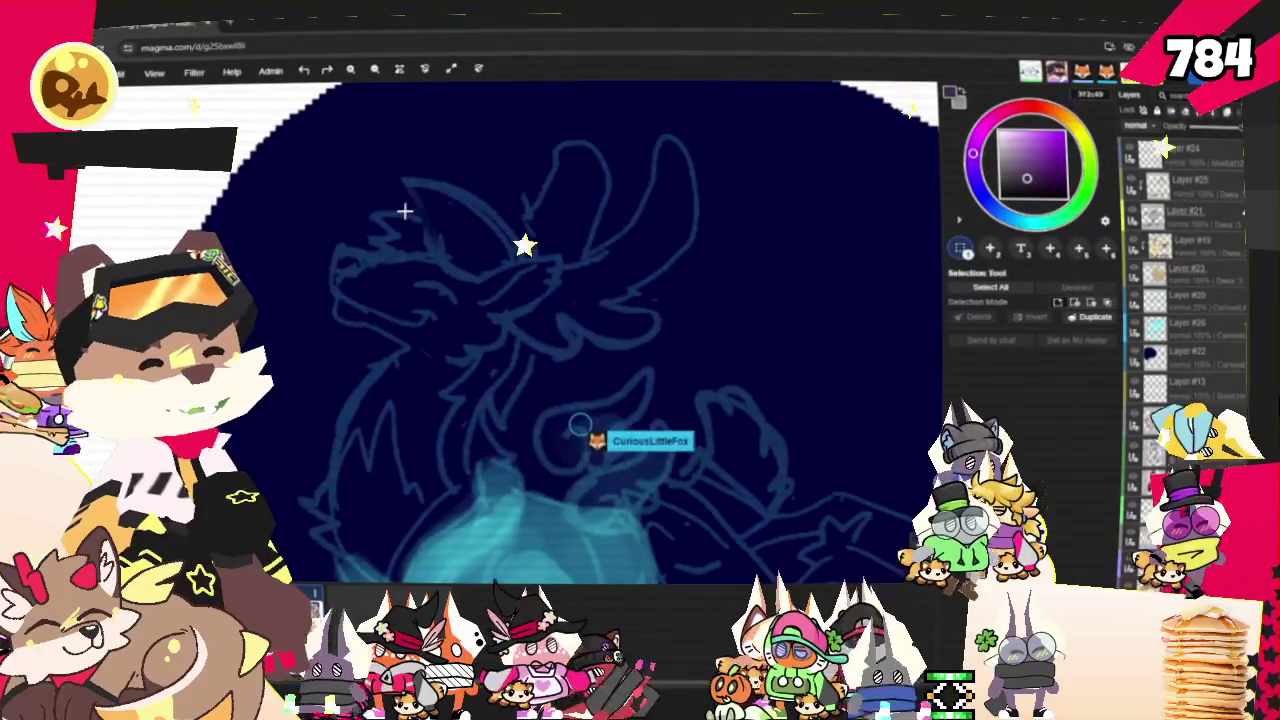
{"action": "scroll", "coordinate": [405, 211], "scroll_direction": "down", "scroll_amount": 1}
{"action": "scroll", "coordinate": [390, 200], "scroll_direction": "down", "scroll_amount": 1}
{"action": "scroll", "coordinate": [365, 185], "scroll_direction": "down", "scroll_amount": 1}
{"action": "scroll", "coordinate": [362, 200], "scroll_direction": "down", "scroll_amount": 1}
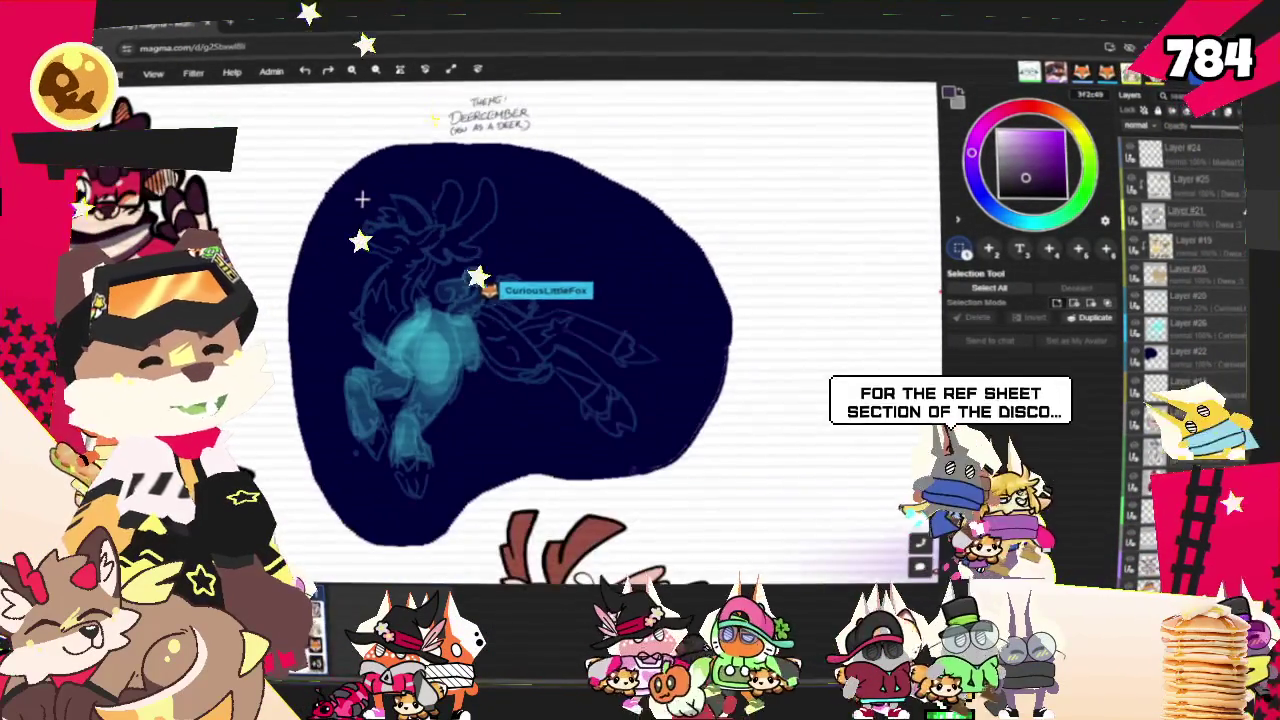
{"action": "scroll", "coordinate": [474, 181], "scroll_direction": "down", "scroll_amount": 1}
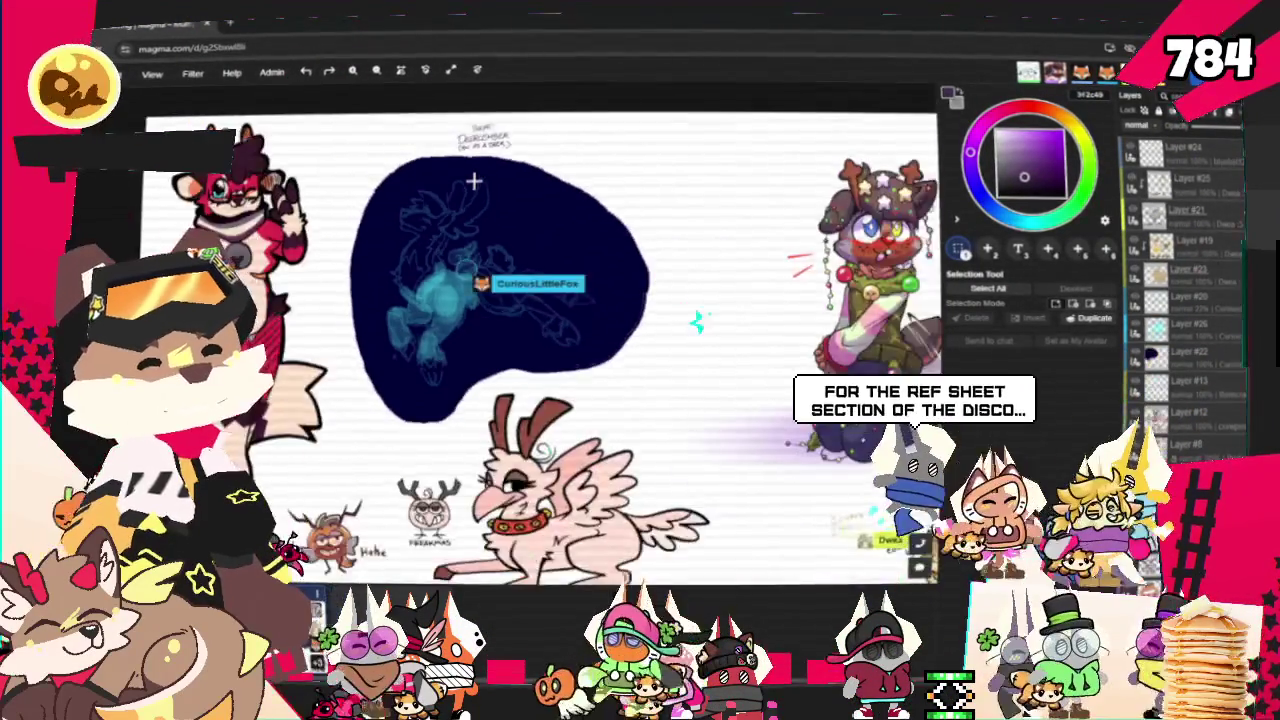
{"action": "scroll", "coordinate": [540, 260], "scroll_direction": "down", "scroll_amount": 1}
{"action": "scroll", "coordinate": [600, 334], "scroll_direction": "down", "scroll_amount": 1}
{"action": "scroll", "coordinate": [600, 334], "scroll_direction": "down", "scroll_amount": 1}
{"action": "scroll", "coordinate": [600, 334], "scroll_direction": "down", "scroll_amount": 1}
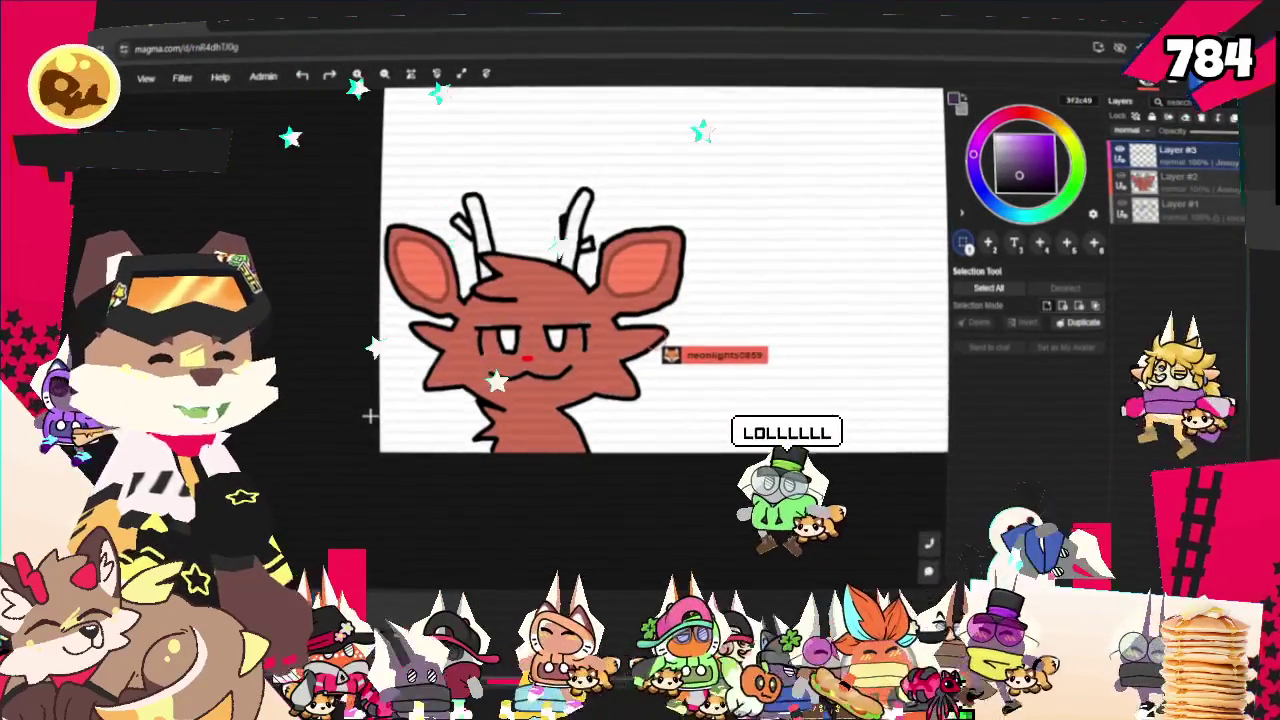
Scroll through the deer-head Magma board to review the art
{"action": "scroll", "coordinate": [370, 415], "scroll_direction": "down", "scroll_amount": 2}
{"action": "scroll", "coordinate": [370, 415], "scroll_direction": "down", "scroll_amount": 3}
{"action": "scroll", "coordinate": [372, 420], "scroll_direction": "down", "scroll_amount": 2}
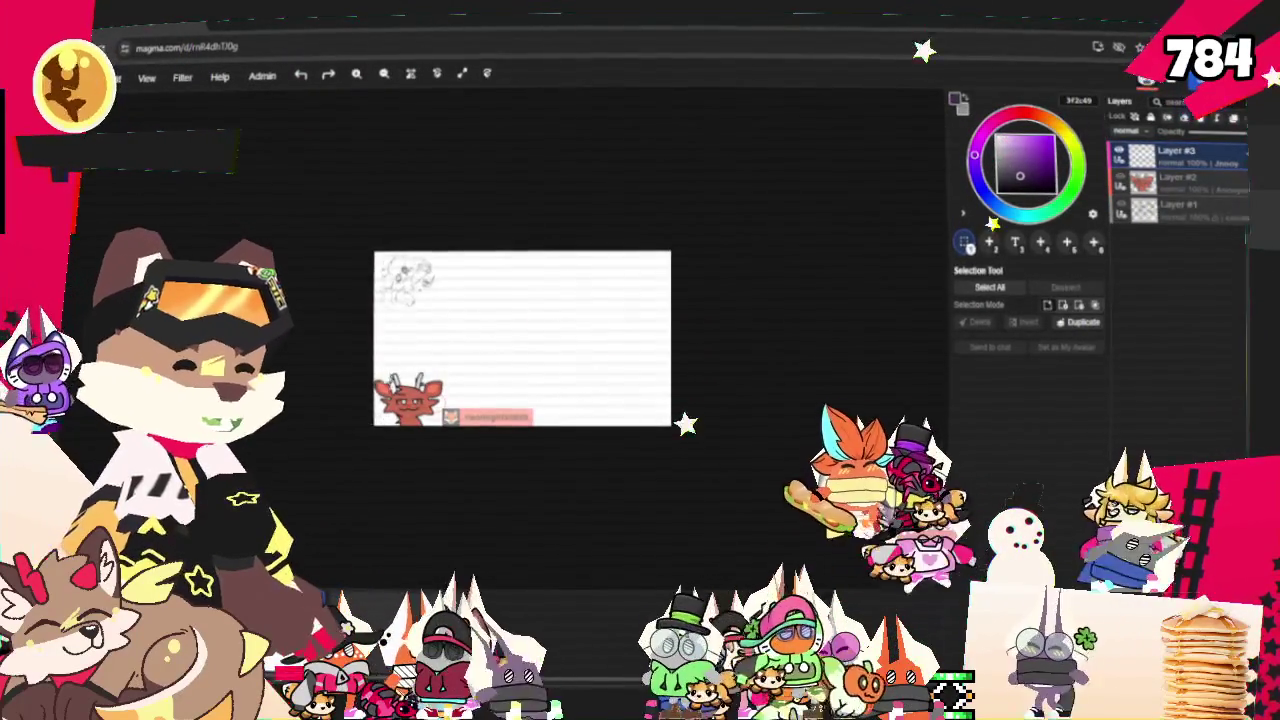
{"action": "scroll", "coordinate": [480, 245], "scroll_direction": "up", "scroll_amount": 2}
{"action": "scroll", "coordinate": [523, 288], "scroll_direction": "down", "scroll_amount": 1}
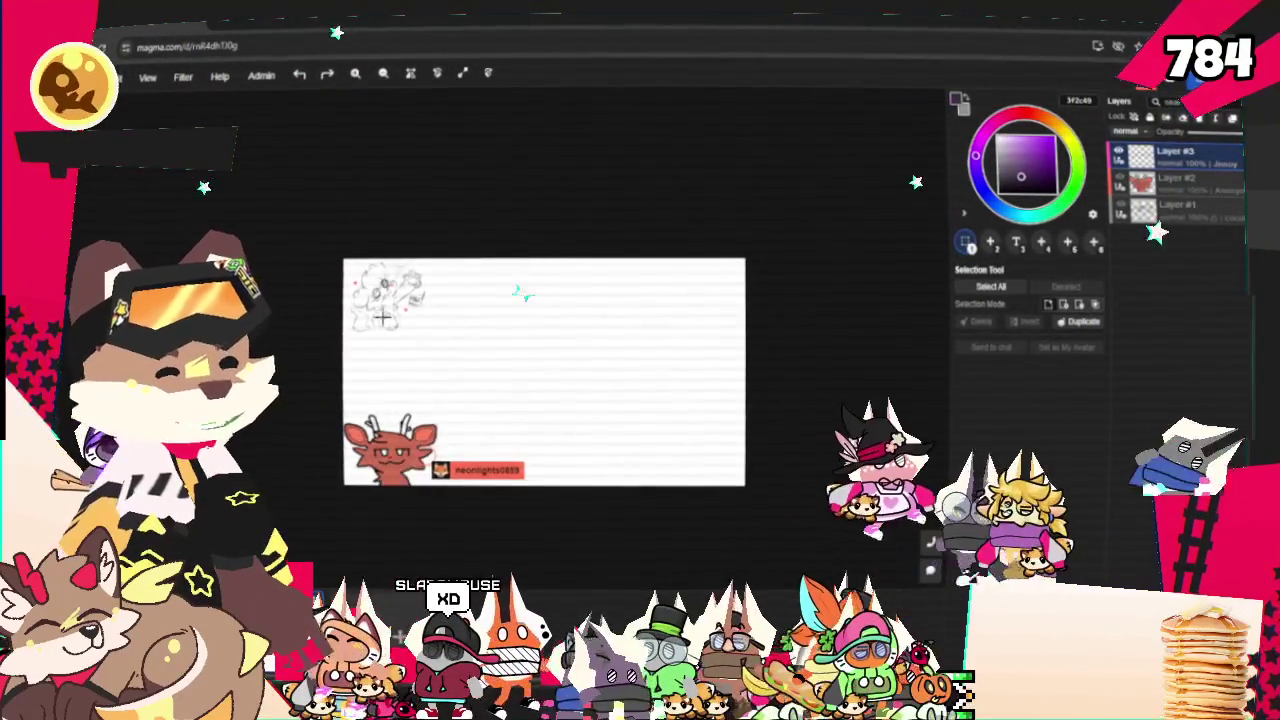
{"action": "scroll", "coordinate": [517, 289], "scroll_direction": "up", "scroll_amount": 2}
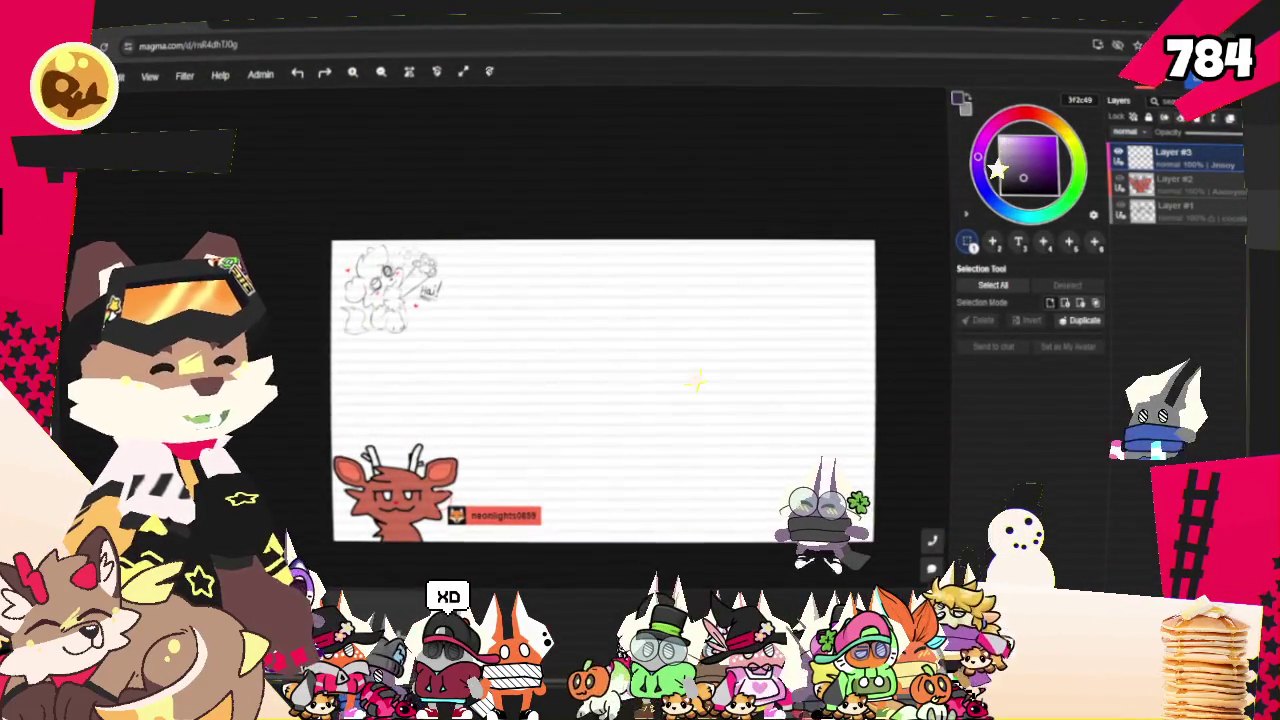
Switch to the shared reference-sheet board, then restore and minimise the browser
{"action": "key", "text": "ctrl+Tab"}
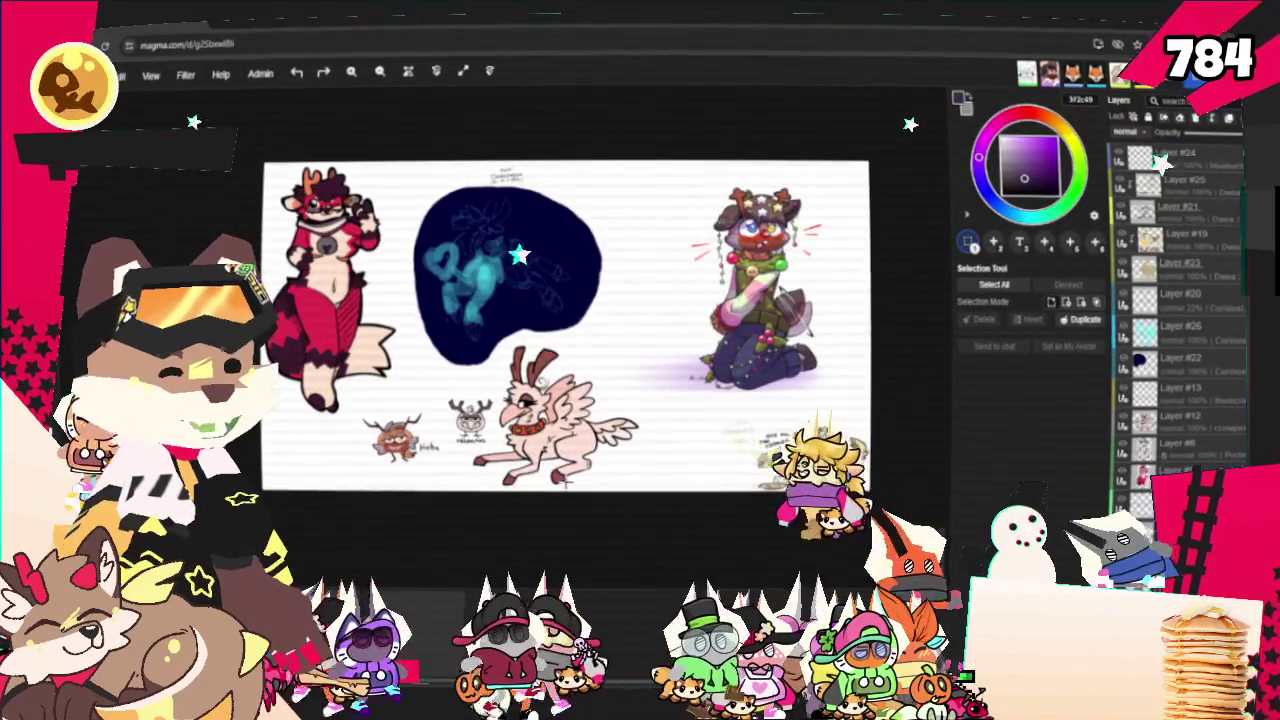
{"action": "scroll", "coordinate": [566, 325], "scroll_direction": "up", "scroll_amount": 1}
{"action": "scroll", "coordinate": [566, 325], "scroll_direction": "down", "scroll_amount": 1}
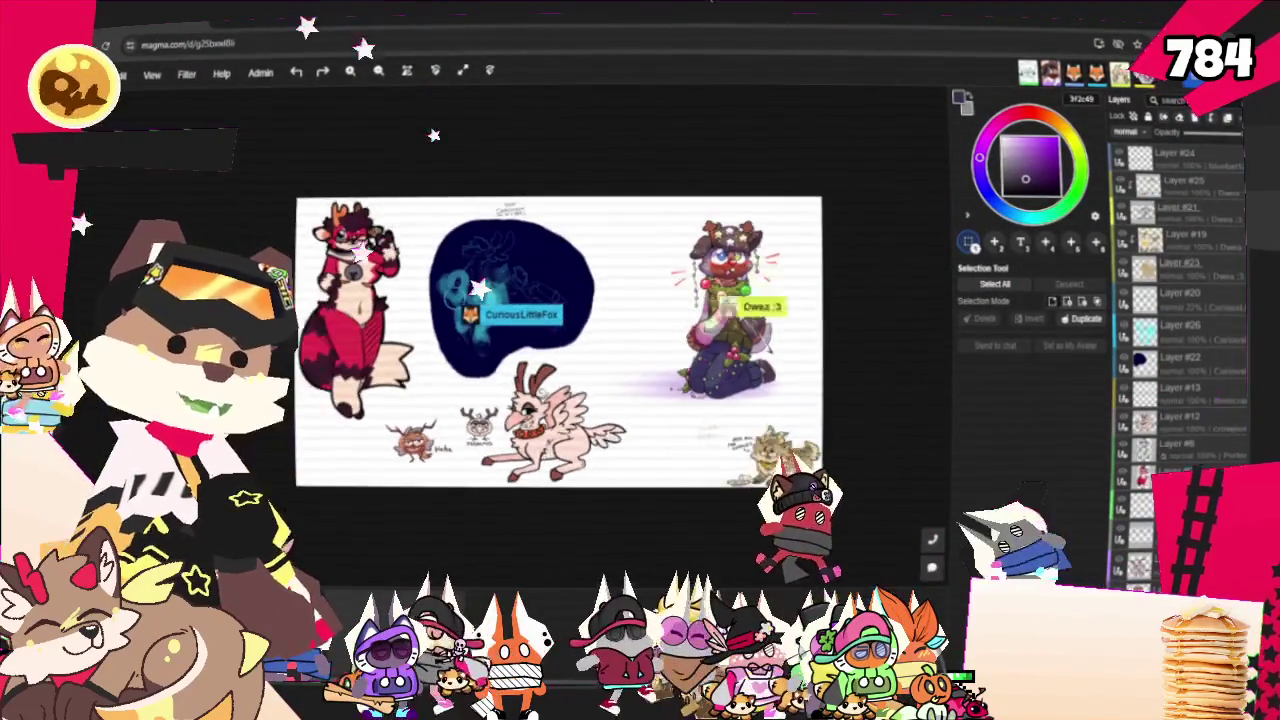
{"action": "scroll", "coordinate": [566, 325], "scroll_direction": "up", "scroll_amount": 1}
{"action": "scroll", "coordinate": [500, 327], "scroll_direction": "up", "scroll_amount": 1}
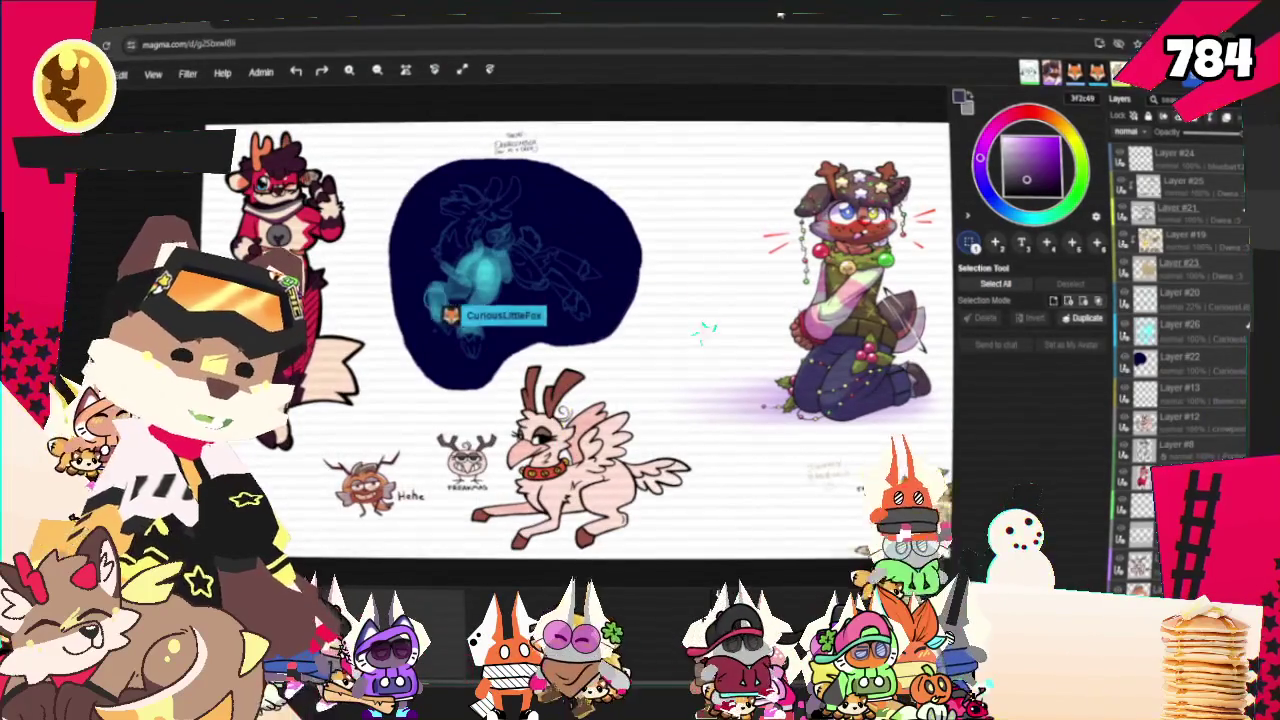
{"action": "double_click", "coordinate": [780, 15]}
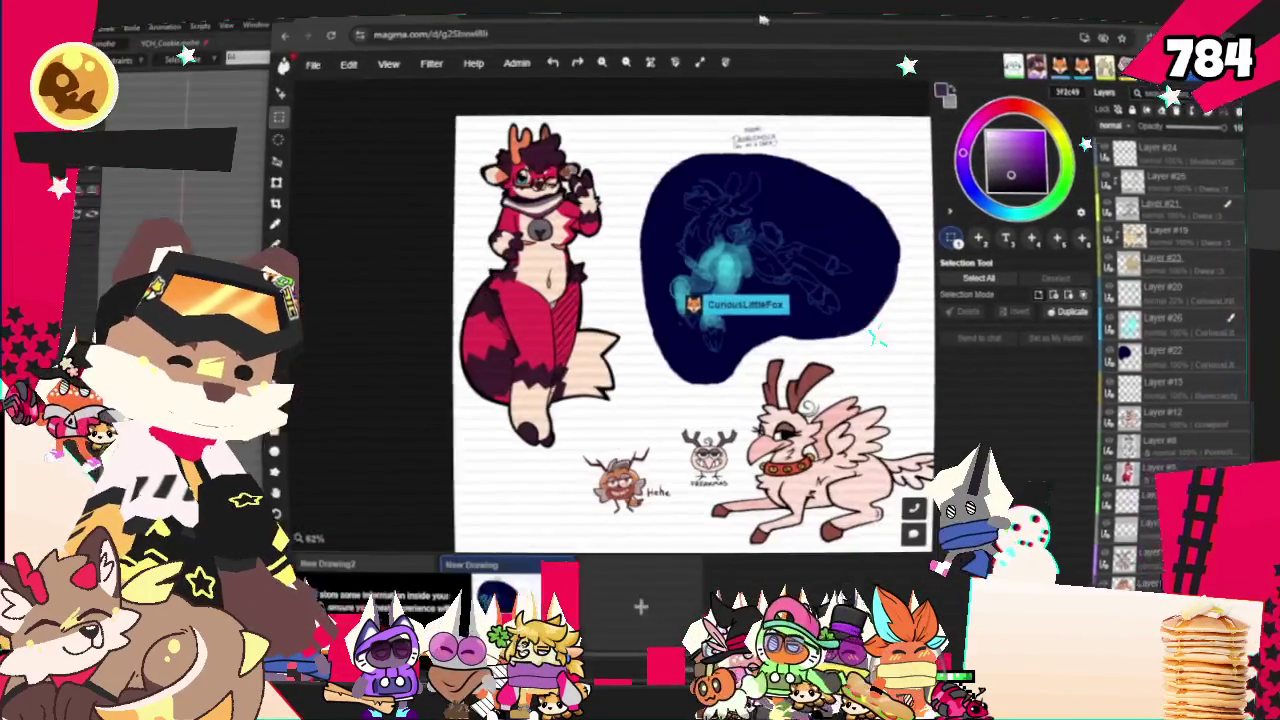
{"action": "key", "text": "alt+Tab"}
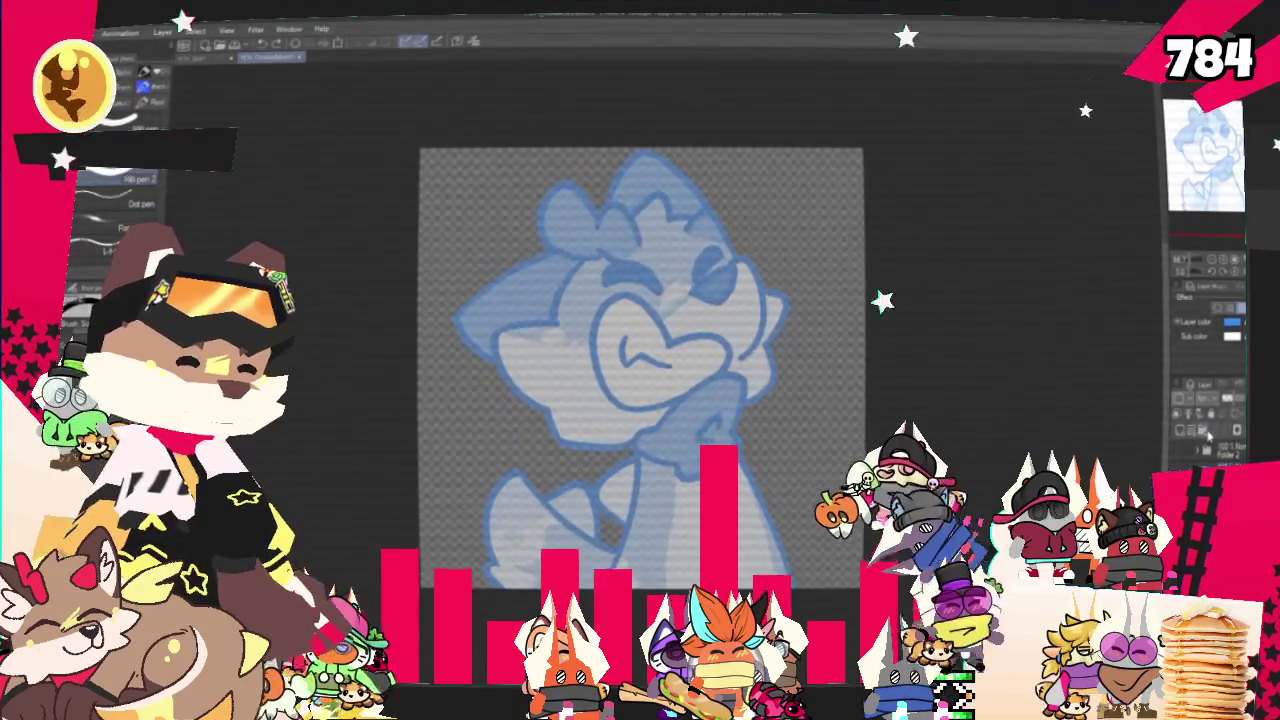
Turn off the Layer color effect so the fox sketch shows in true colour
{"action": "left_click", "coordinate": [1178, 440]}
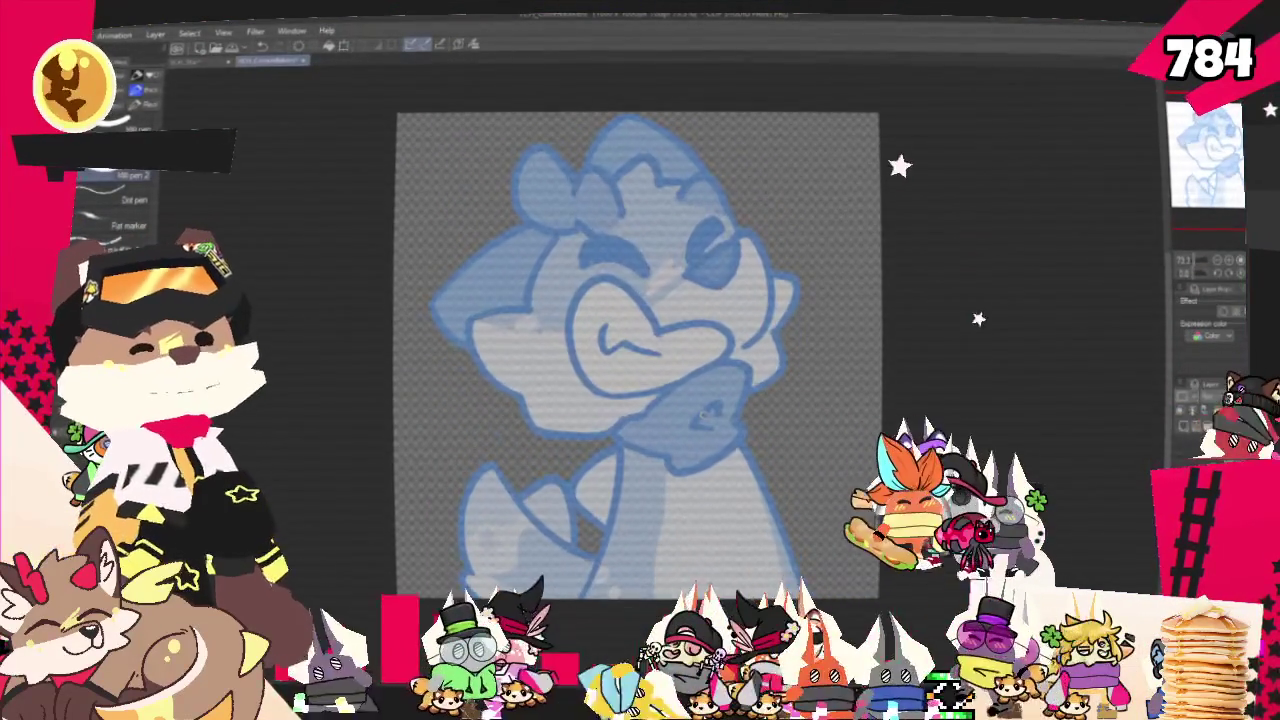
With the pencil, draw the fox's grin and hatch in both eyebrows
{"action": "key", "text": "p"}
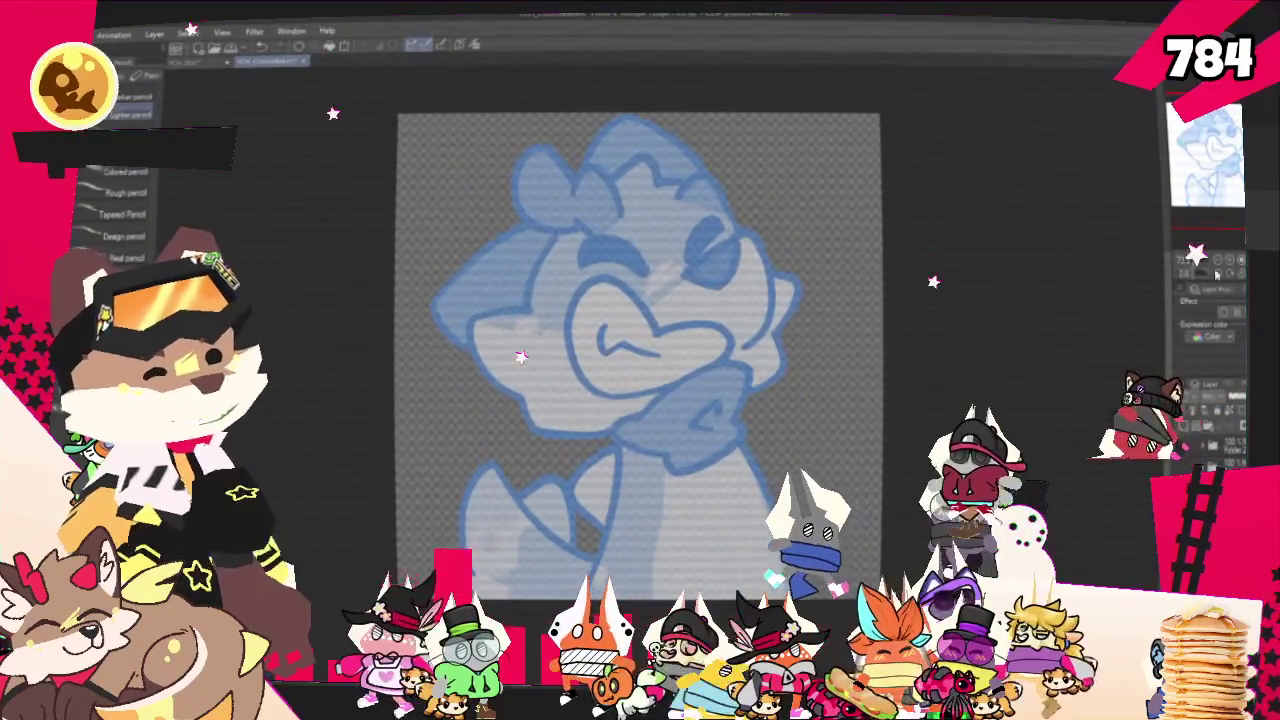
{"action": "scroll", "coordinate": [640, 350], "scroll_direction": "up", "scroll_amount": 3}
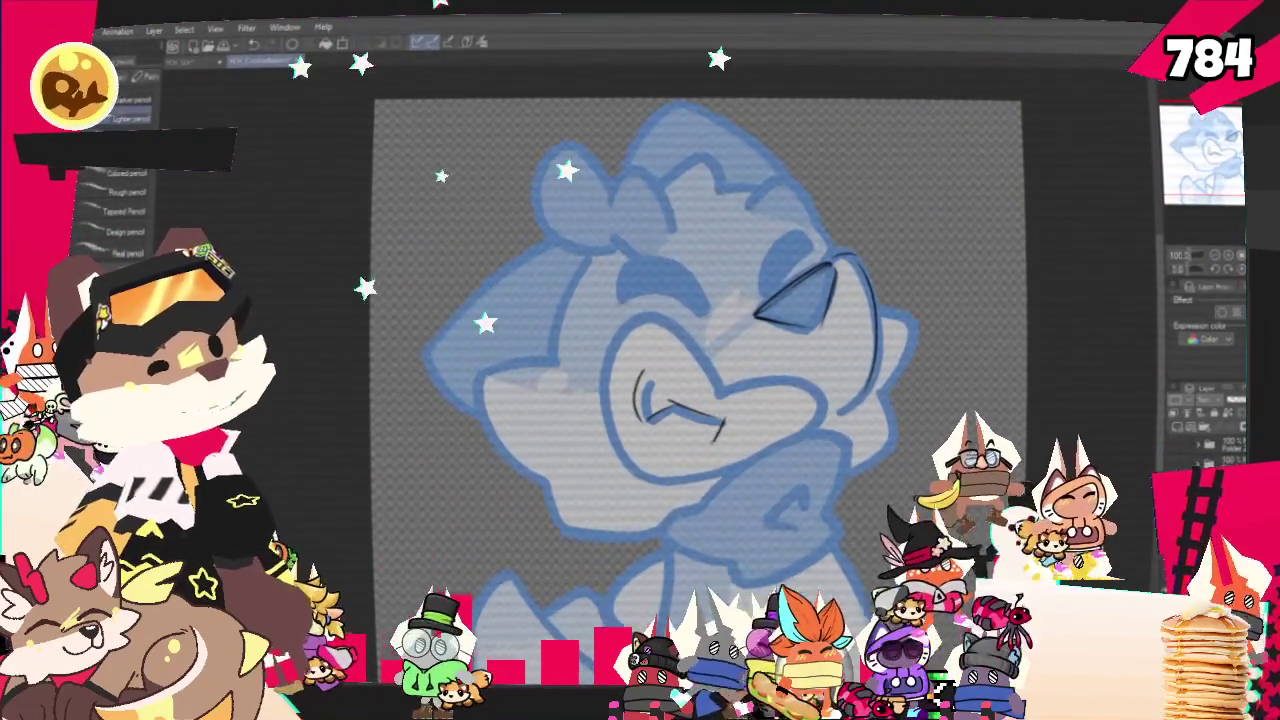
{"action": "left_click_drag", "start_coordinate": [712, 440], "coordinate": [765, 428]}
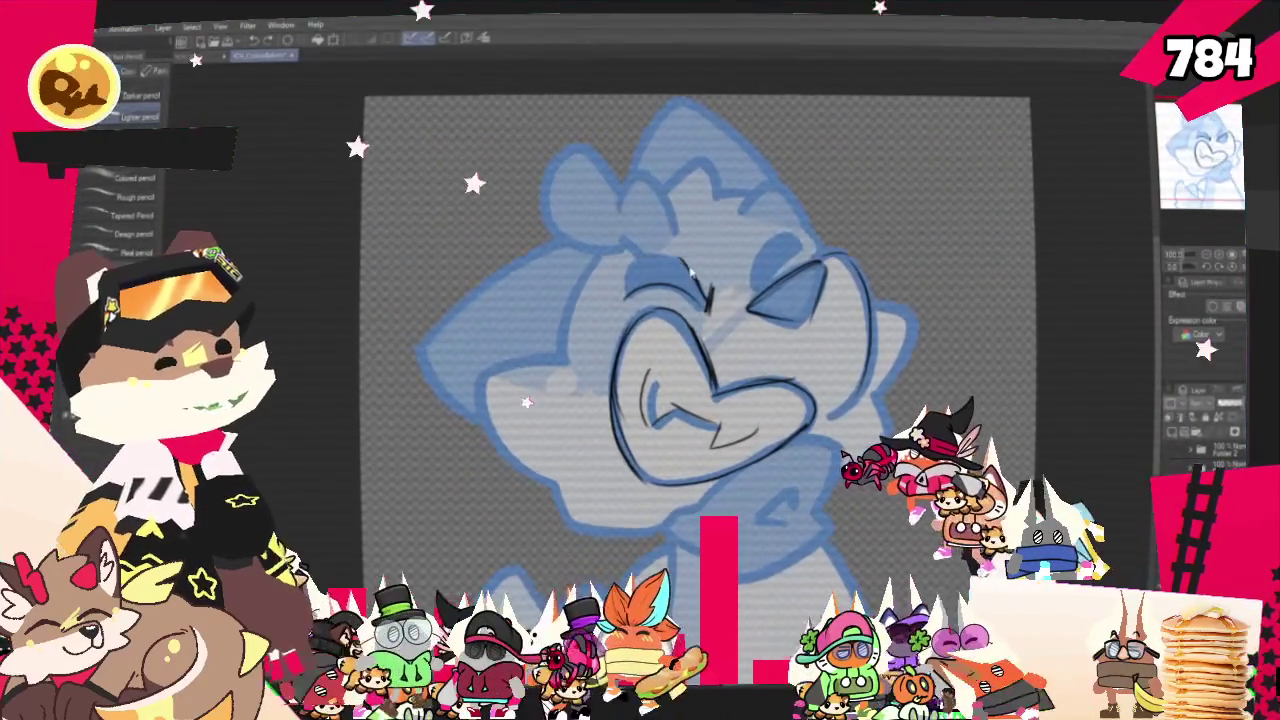
{"action": "mouse_move", "coordinate": [628, 288]}
{"action": "left_mouse_down"}
{"action": "mouse_move", "coordinate": [705, 268]}
{"action": "mouse_move", "coordinate": [757, 290]}
{"action": "left_mouse_up"}
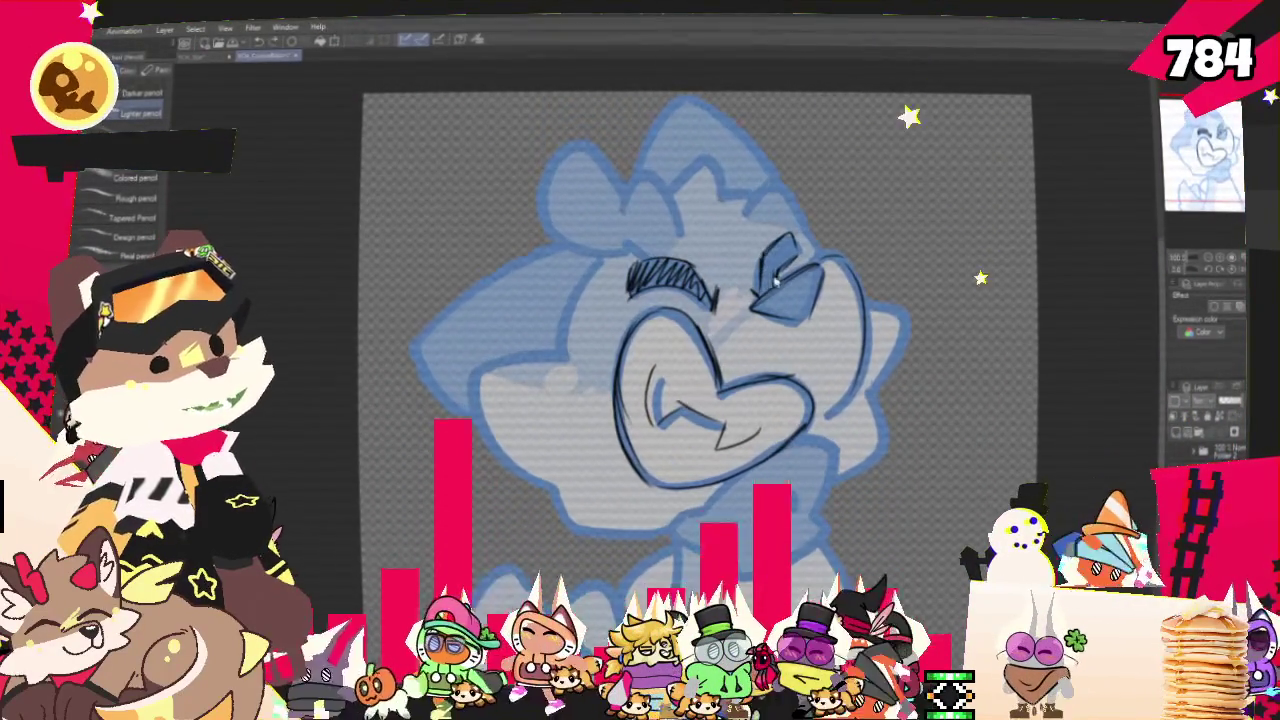
{"action": "left_click_drag", "start_coordinate": [765, 288], "coordinate": [795, 238]}
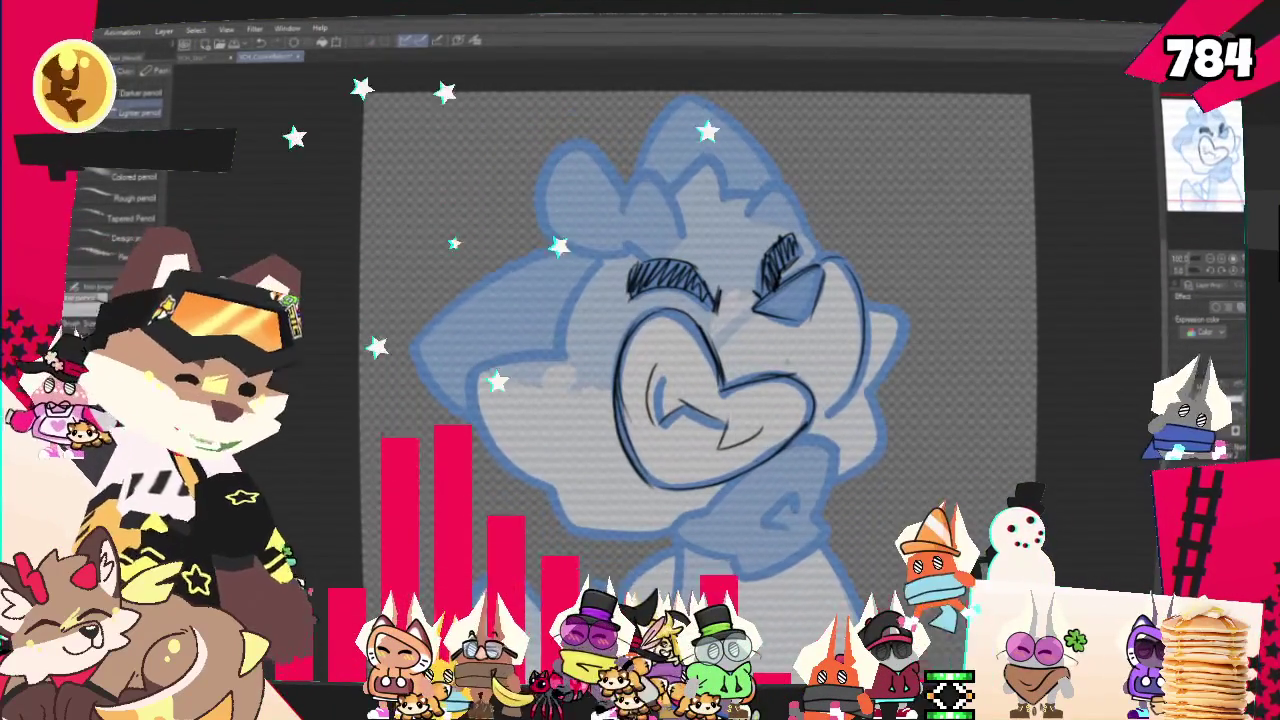
Trace the head outline, lower jaw, right side and arcs over the head top
{"action": "mouse_move", "coordinate": [642, 232]}
{"action": "left_mouse_down"}
{"action": "mouse_move", "coordinate": [705, 188]}
{"action": "mouse_move", "coordinate": [770, 215]}
{"action": "left_mouse_up"}
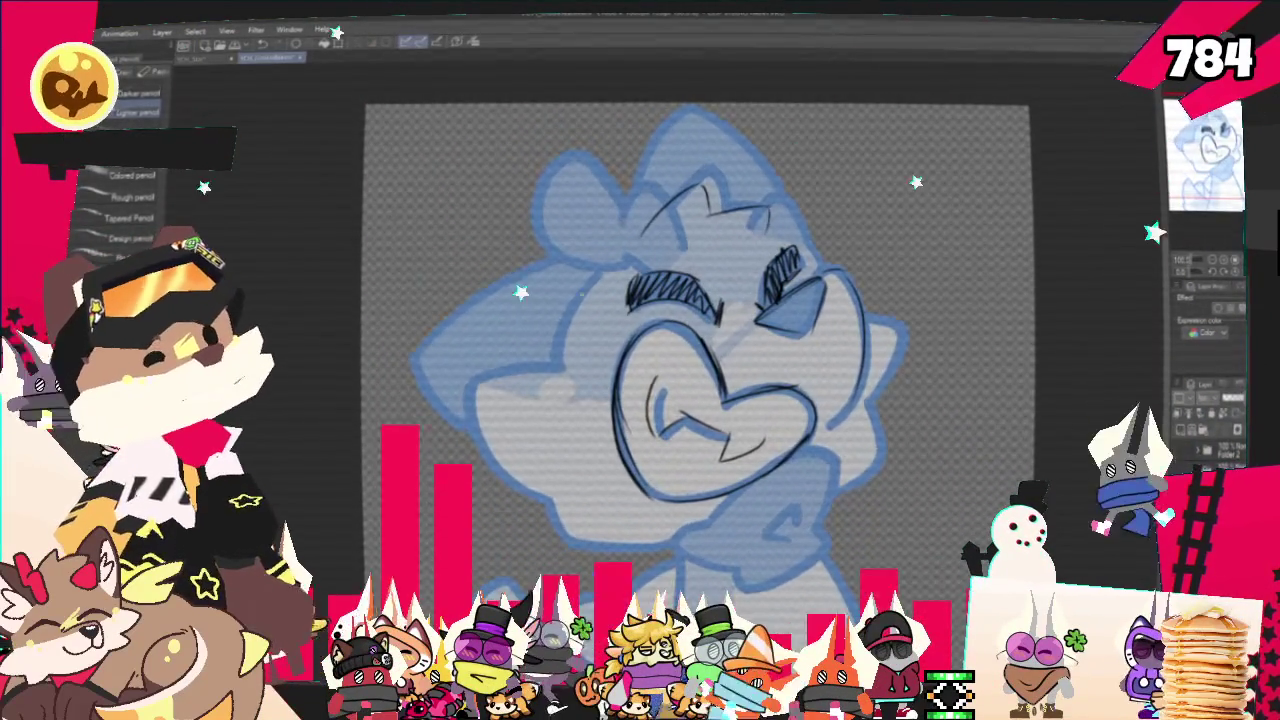
{"action": "left_click_drag", "start_coordinate": [640, 215], "coordinate": [490, 448]}
{"action": "left_click_drag", "start_coordinate": [552, 512], "coordinate": [650, 550]}
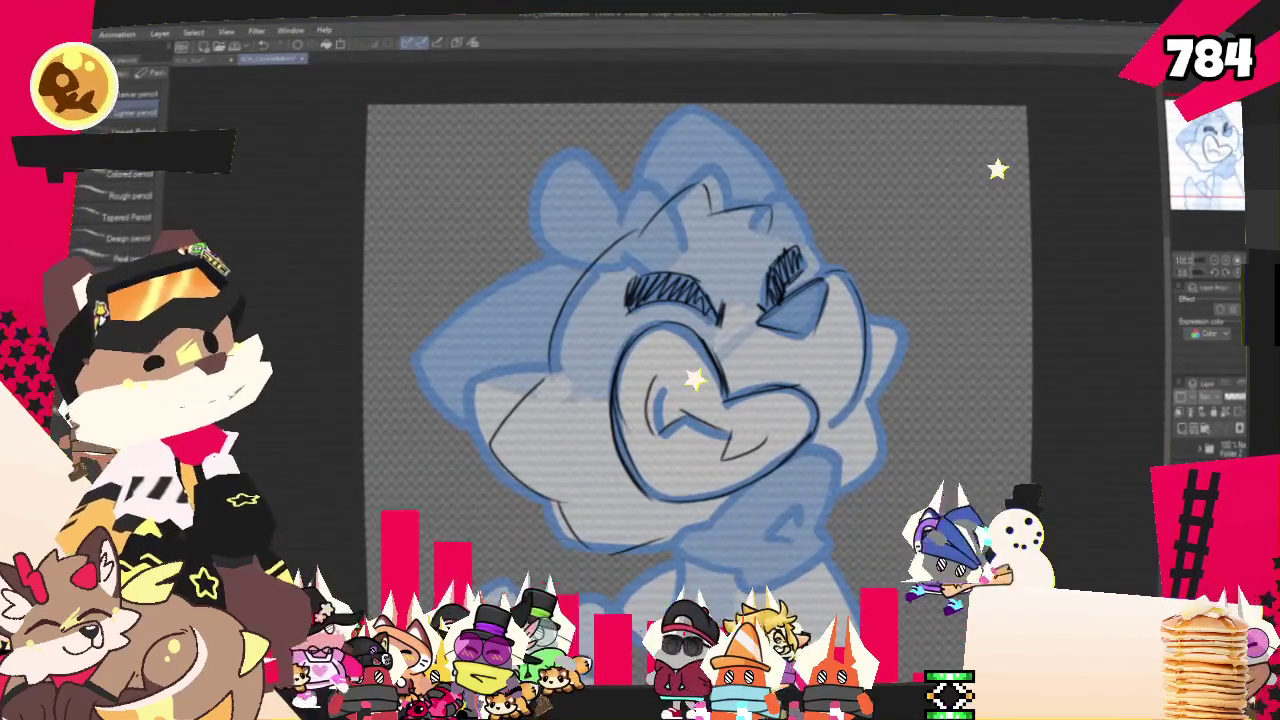
{"action": "left_click_drag", "start_coordinate": [879, 348], "coordinate": [874, 438]}
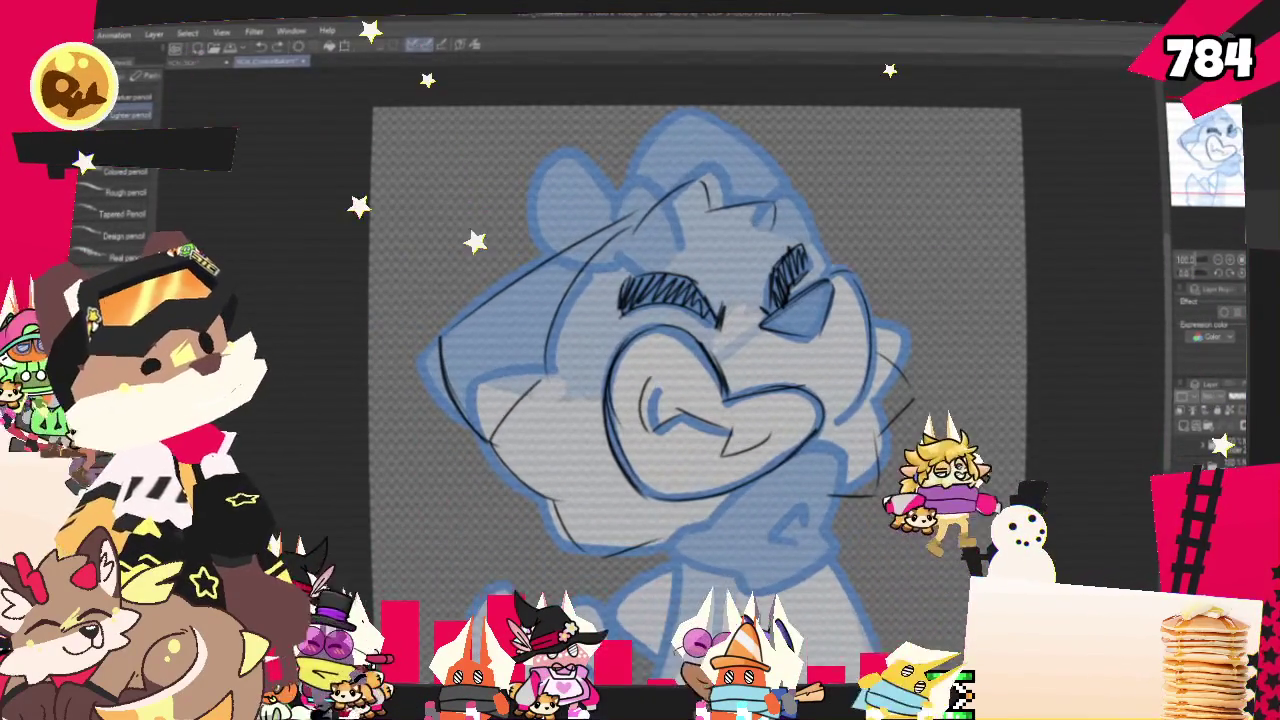
{"action": "left_click_drag", "start_coordinate": [830, 250], "coordinate": [640, 113]}
{"action": "left_click_drag", "start_coordinate": [583, 200], "coordinate": [603, 118]}
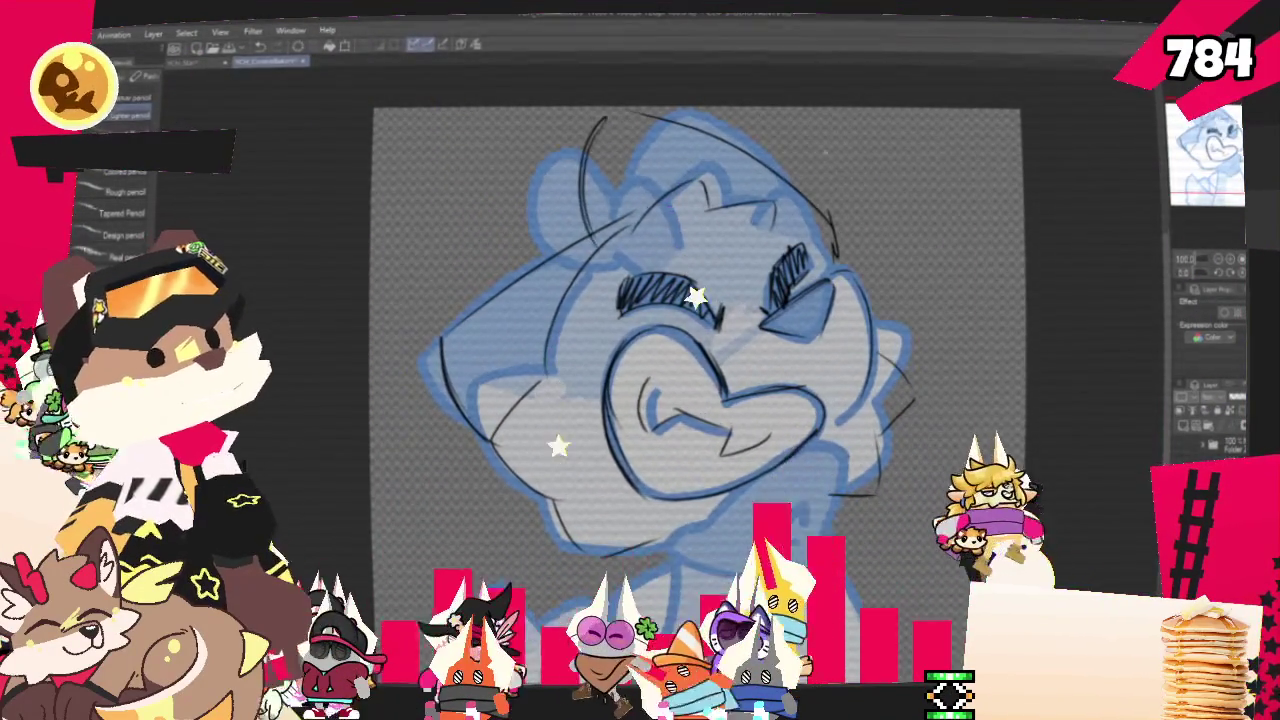
Return to the pencil brushes, pan the sketch, and hide the blue colour sketch
{"action": "scroll", "coordinate": [690, 380], "scroll_direction": "up", "scroll_amount": 2}
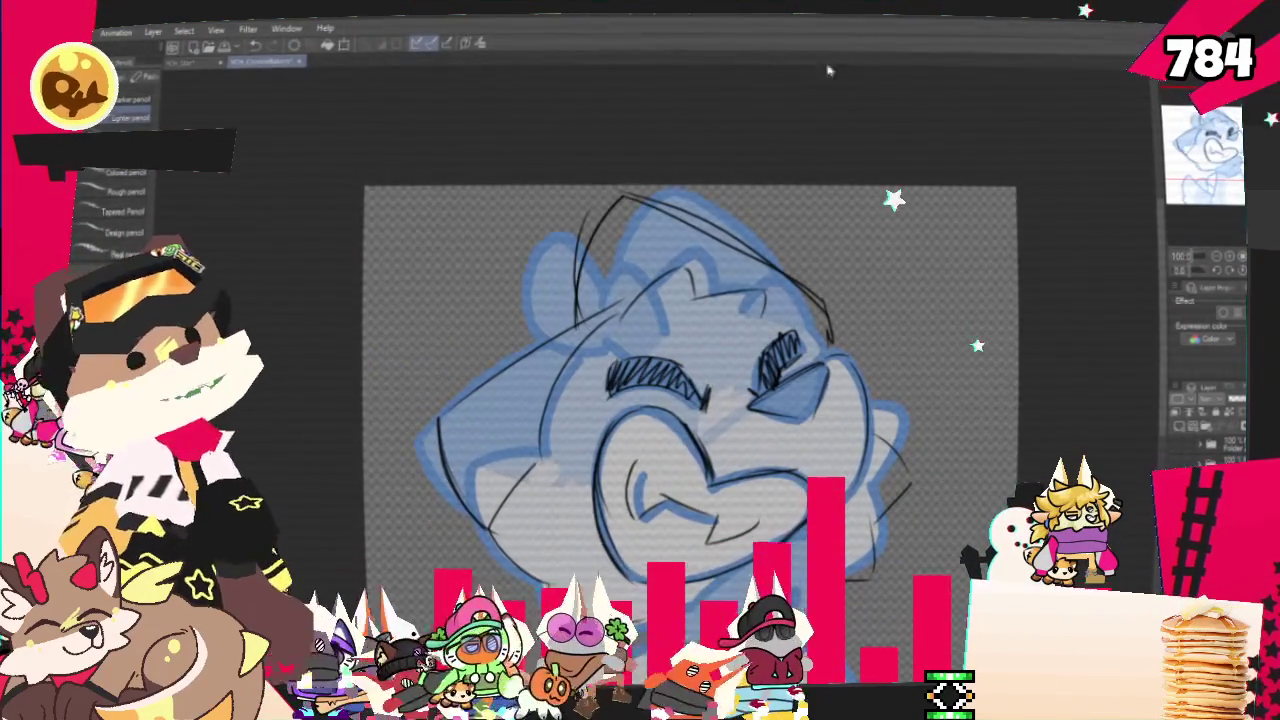
{"action": "key", "text": "p"}
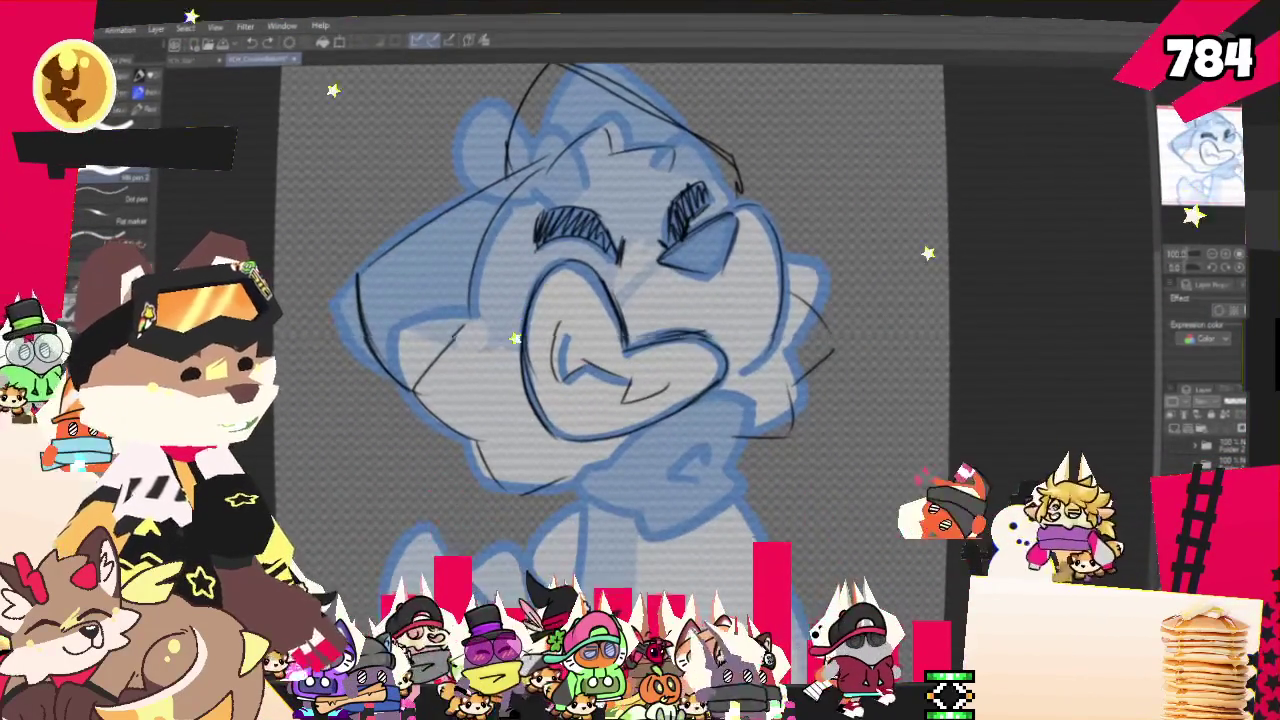
{"action": "key", "text": "p"}
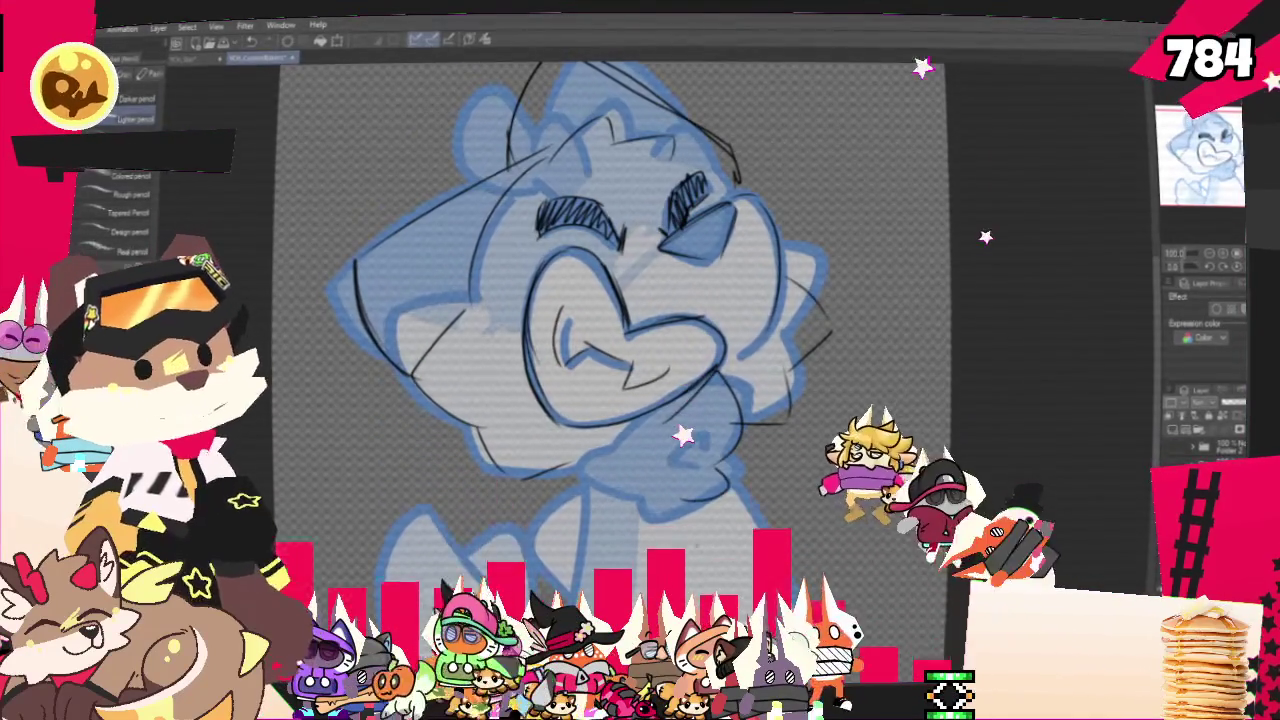
{"action": "left_click_drag", "start_coordinate": [687, 474], "coordinate": [647, 424]}
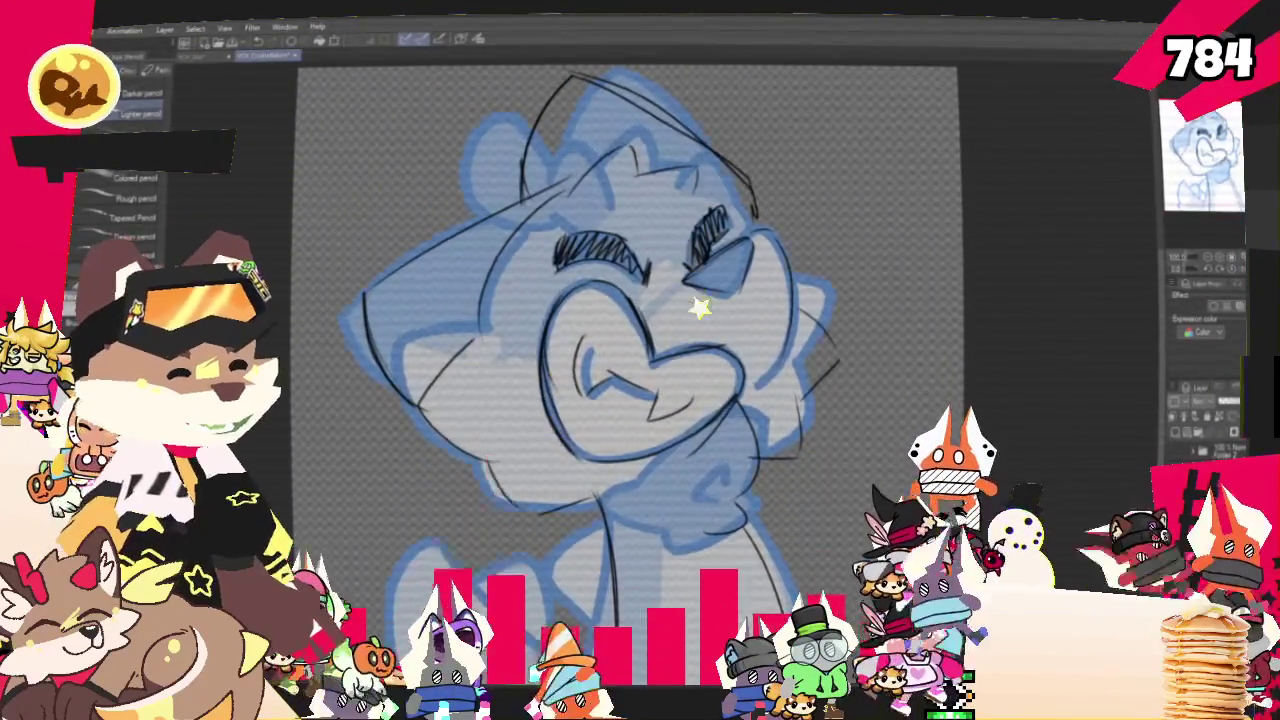
{"action": "key", "text": "ctrl+z"}
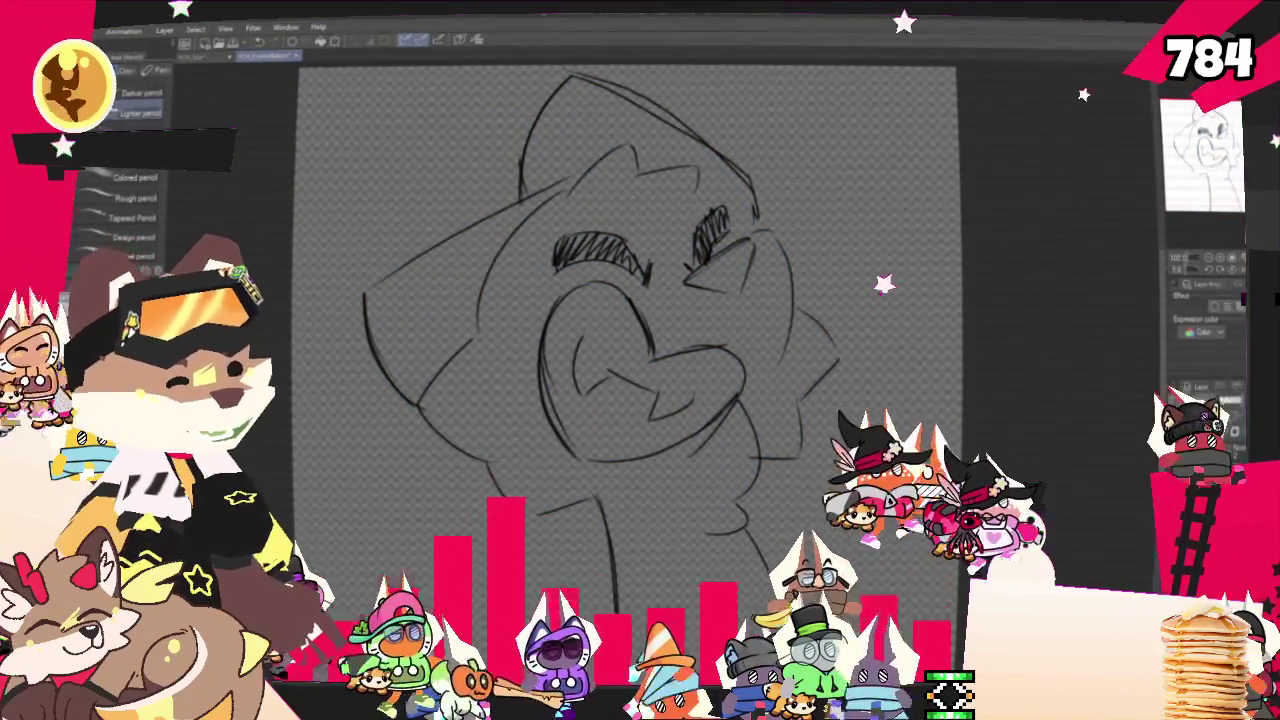
Tint the black line sketch blue and reposition the view
{"action": "key", "text": "ctrl+y"}
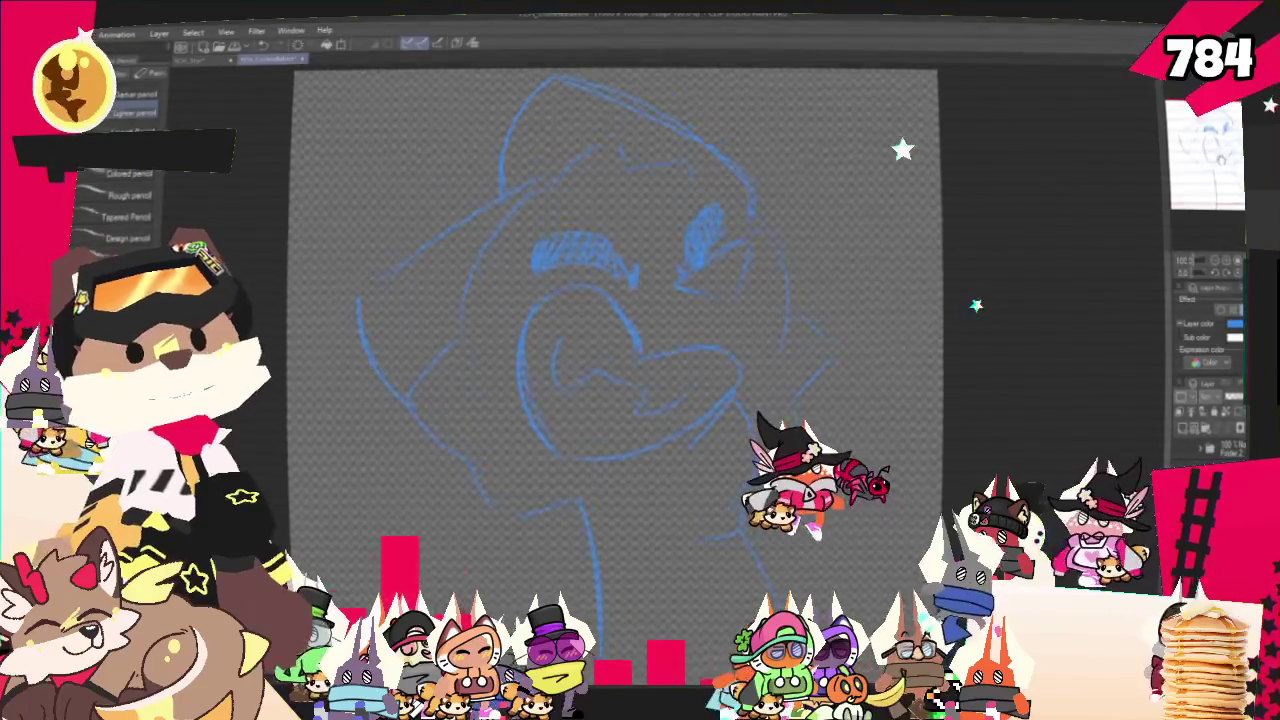
{"action": "scroll", "coordinate": [620, 360], "scroll_direction": "down", "scroll_amount": 2}
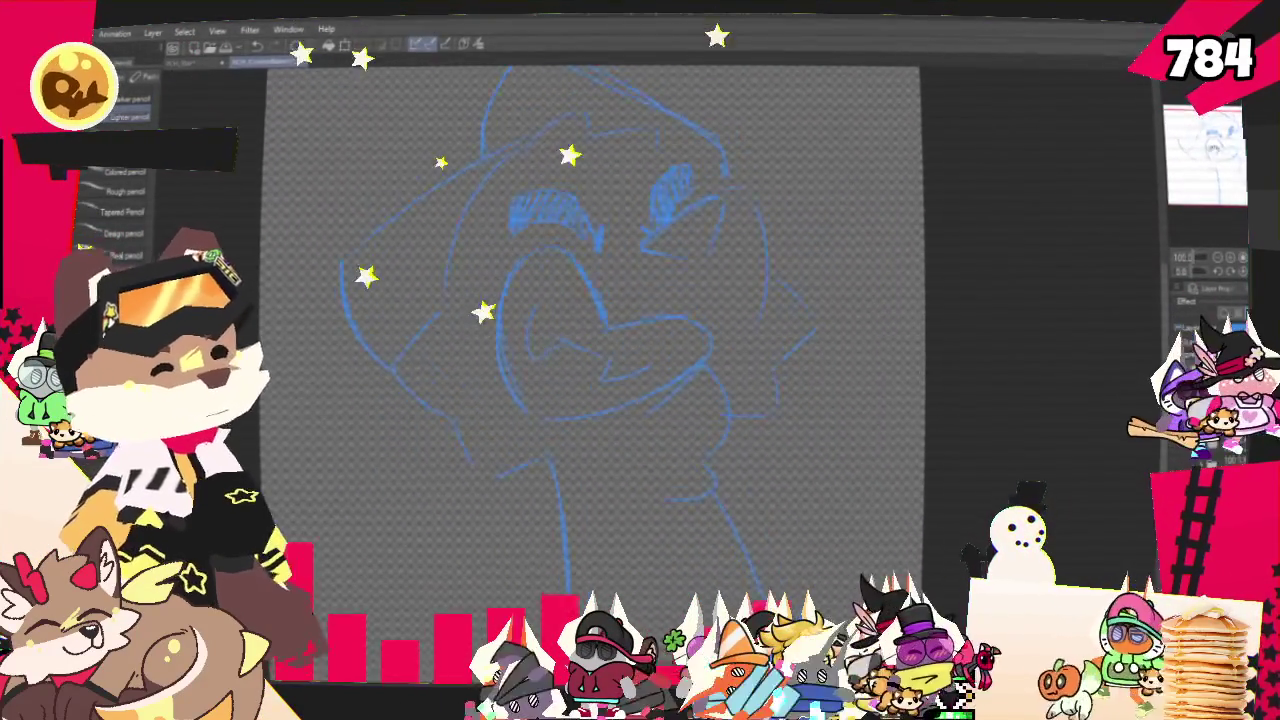
{"action": "left_click_drag", "start_coordinate": [610, 350], "coordinate": [555, 390]}
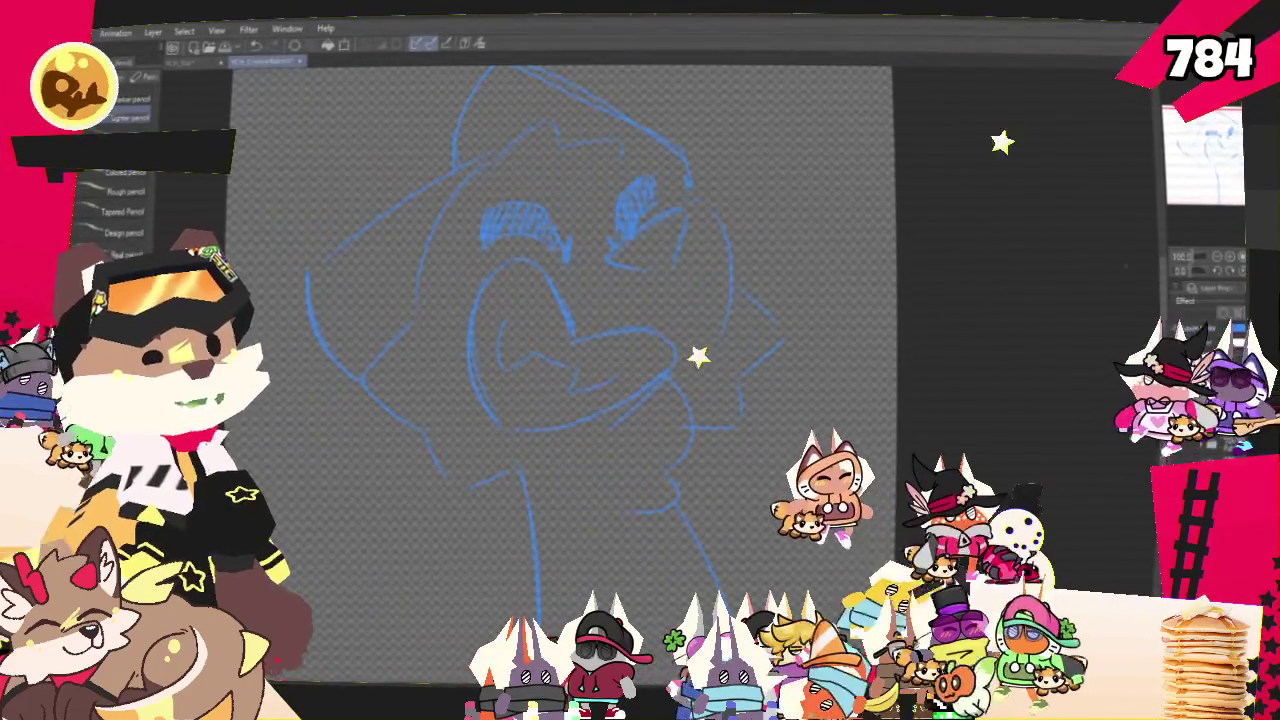
{"action": "left_click_drag", "start_coordinate": [555, 390], "coordinate": [570, 385]}
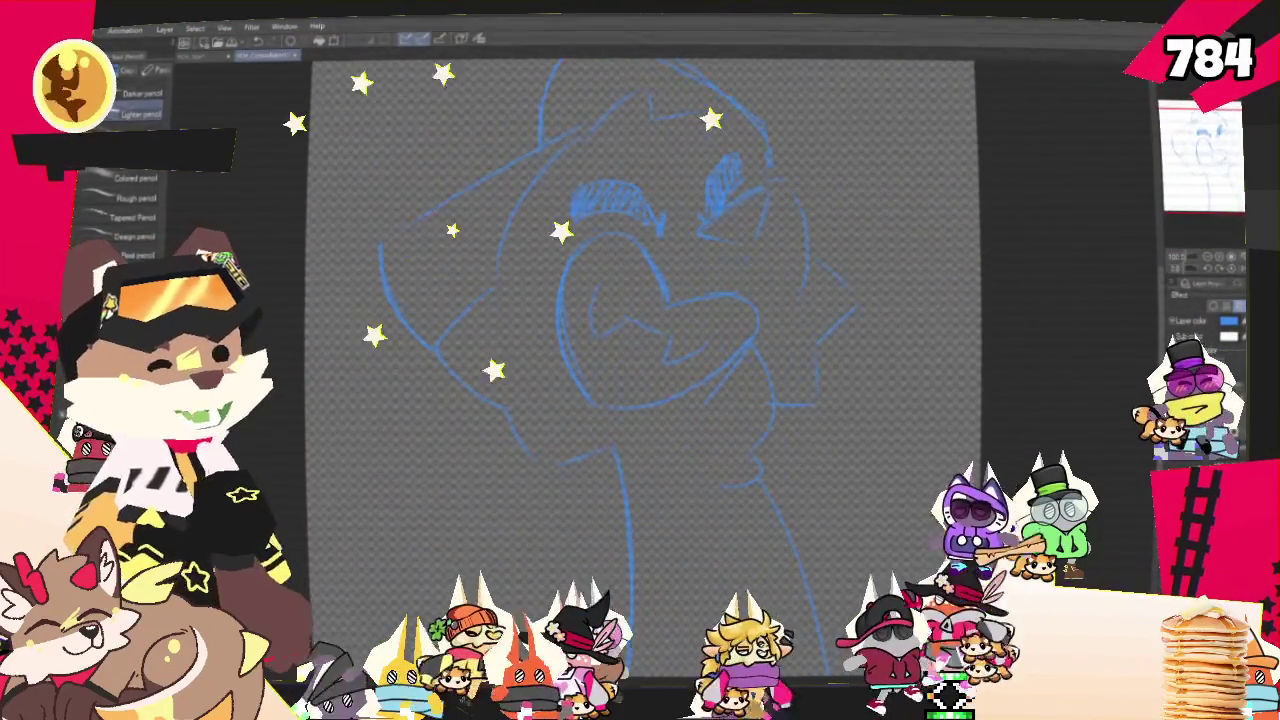
With the pen brushes, ink a chin stroke, redrawing it slightly further left
{"action": "key", "text": "p"}
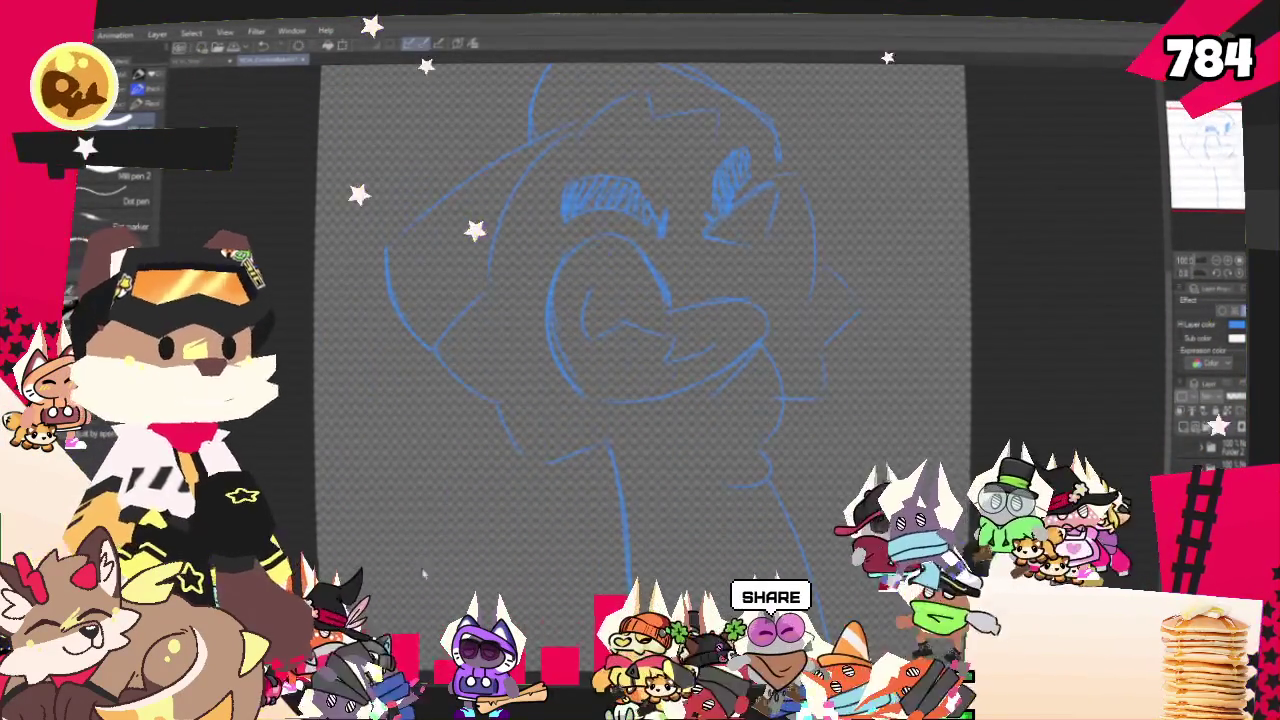
{"action": "scroll", "coordinate": [808, 427], "scroll_direction": "down", "scroll_amount": 3}
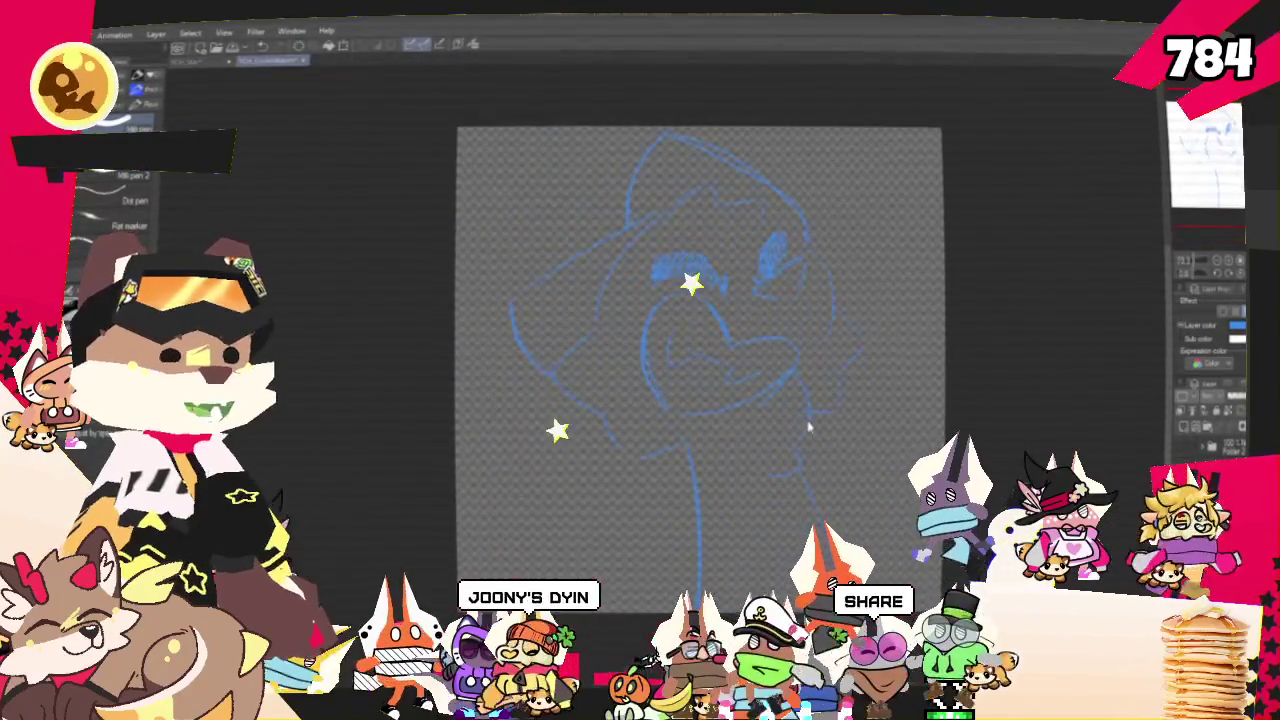
{"action": "left_click_drag", "start_coordinate": [808, 427], "coordinate": [772, 428]}
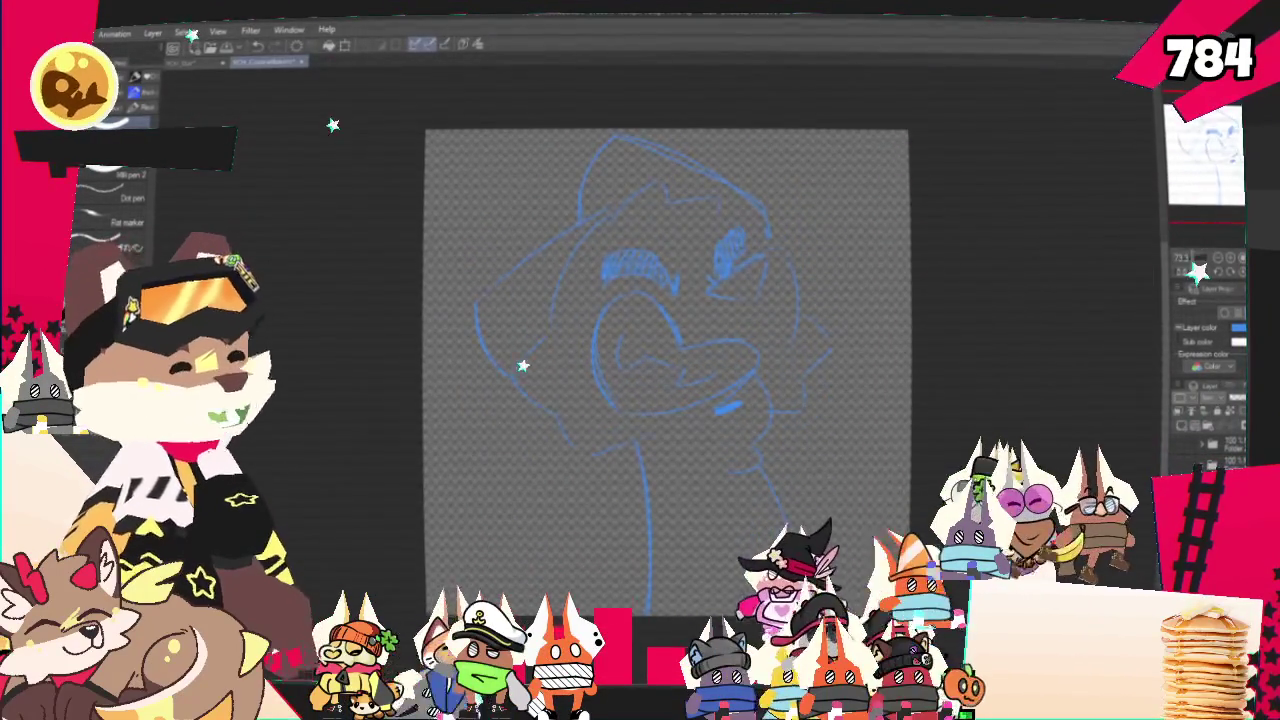
{"action": "left_click_drag", "start_coordinate": [1021, 218], "coordinate": [1033, 194]}
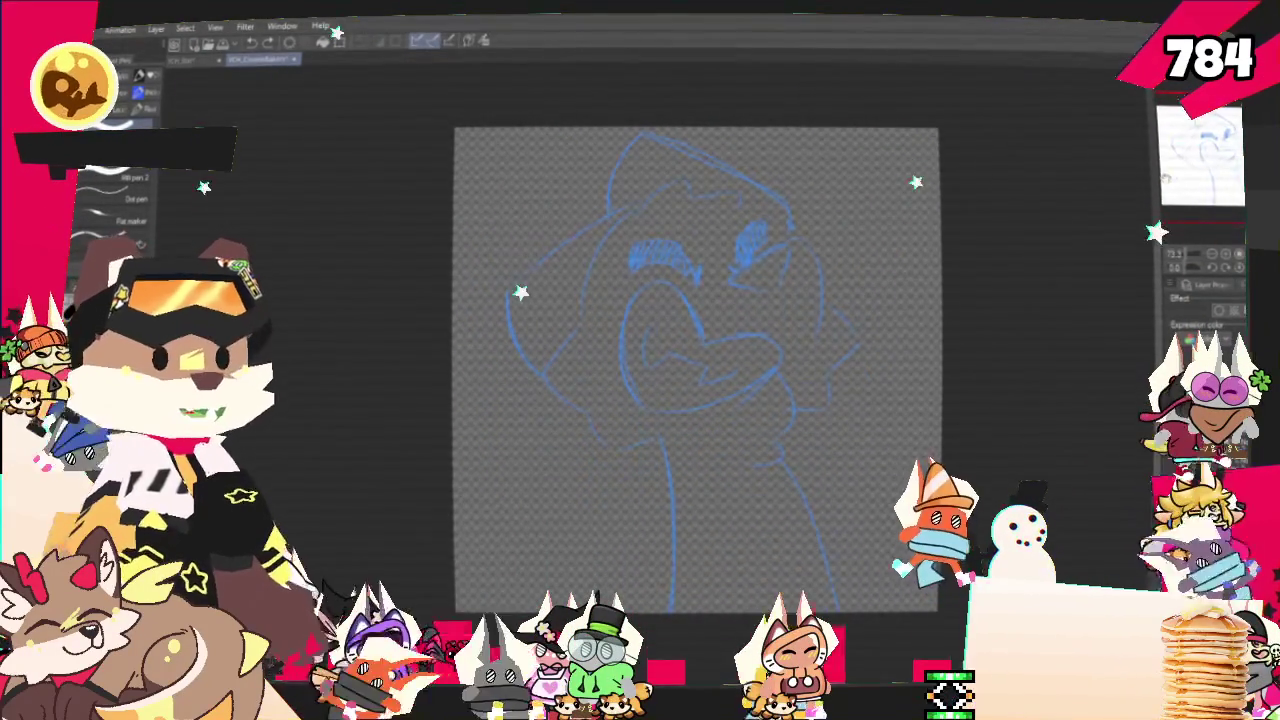
{"action": "scroll", "coordinate": [755, 368], "scroll_direction": "down", "scroll_amount": 2}
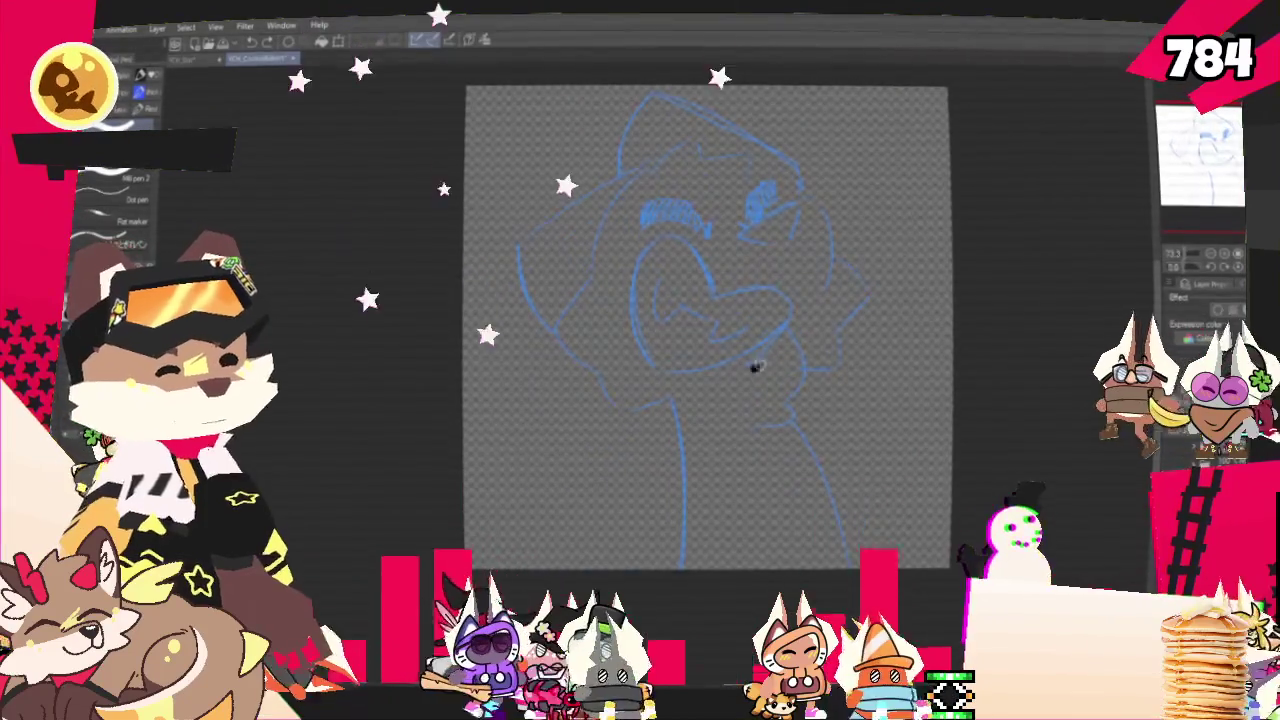
{"action": "left_click_drag", "start_coordinate": [755, 368], "coordinate": [808, 332]}
{"action": "key", "text": "ctrl+z"}
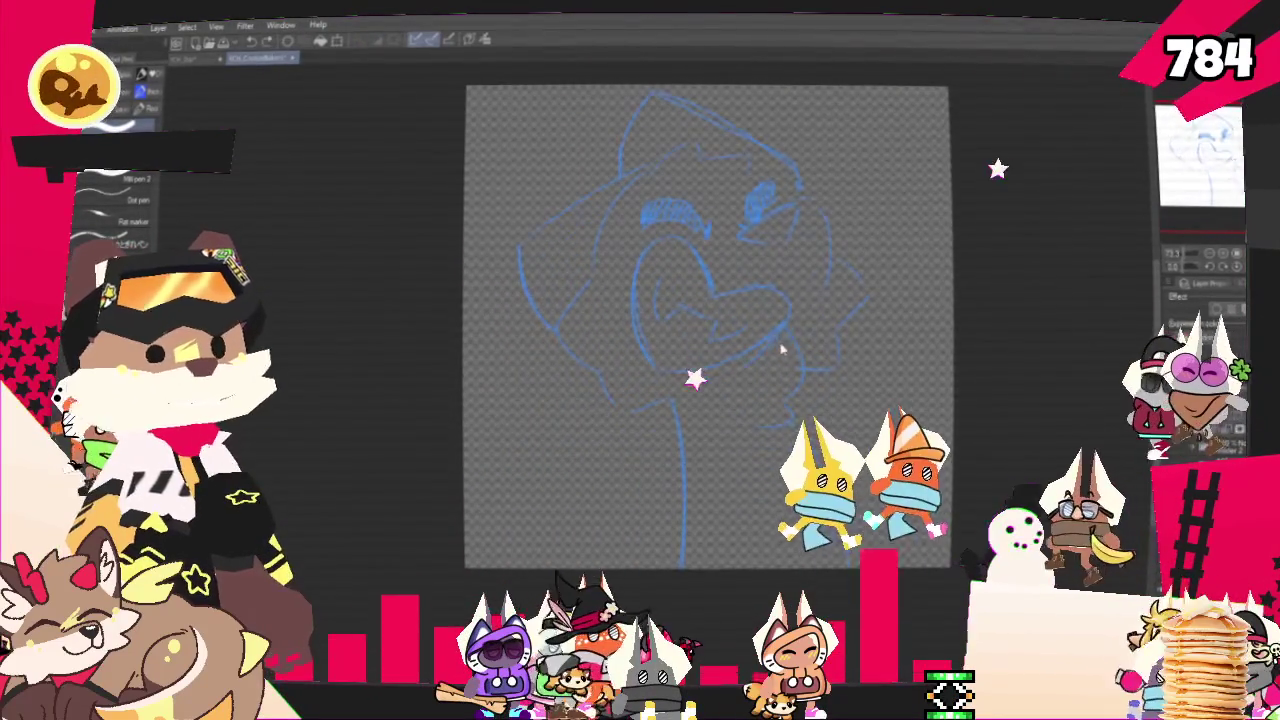
{"action": "left_click_drag", "start_coordinate": [732, 375], "coordinate": [790, 337]}
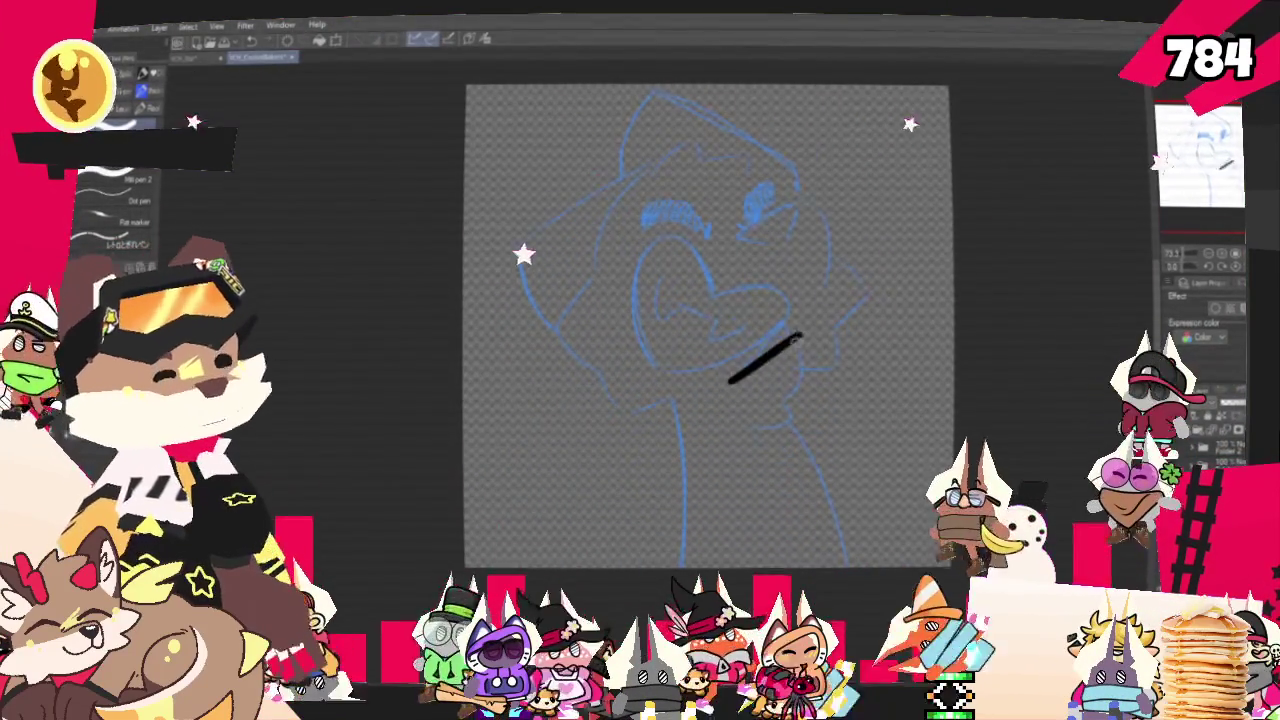
Replace the chin stroke with a two-curve 3-shaped cheek contour
{"action": "key", "text": "ctrl+z"}
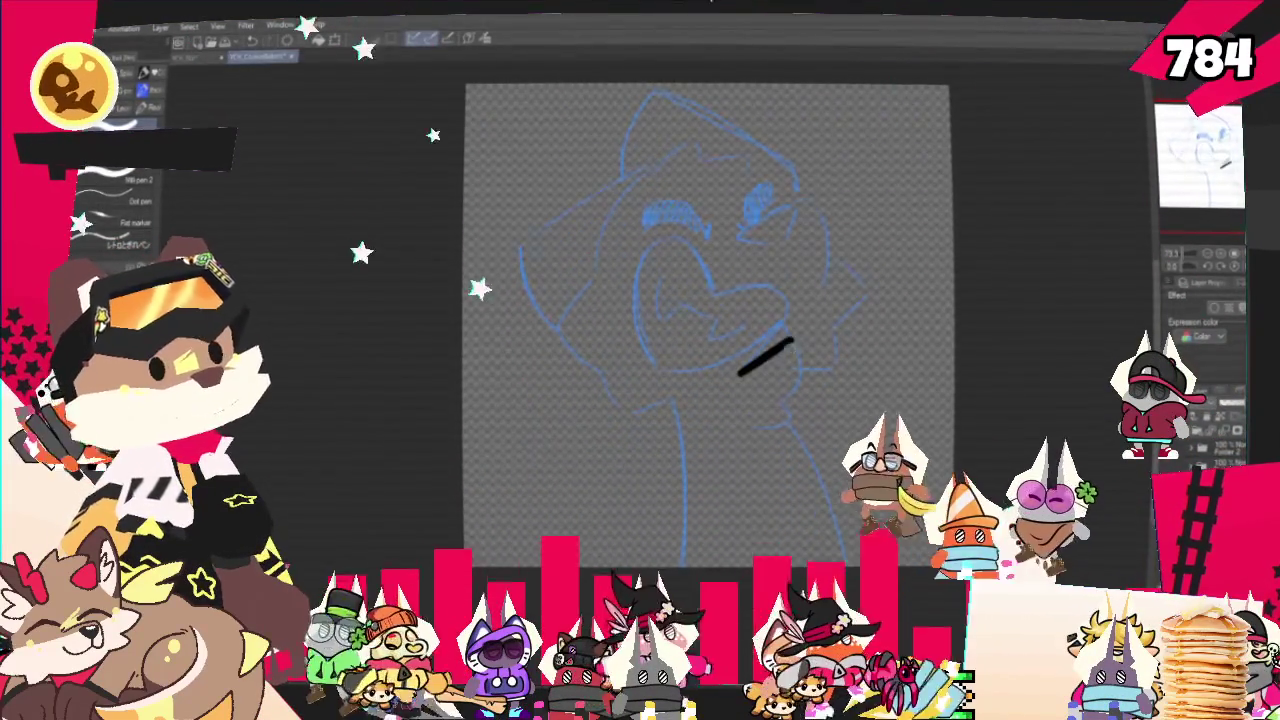
{"action": "left_click_drag", "start_coordinate": [788, 343], "coordinate": [770, 408]}
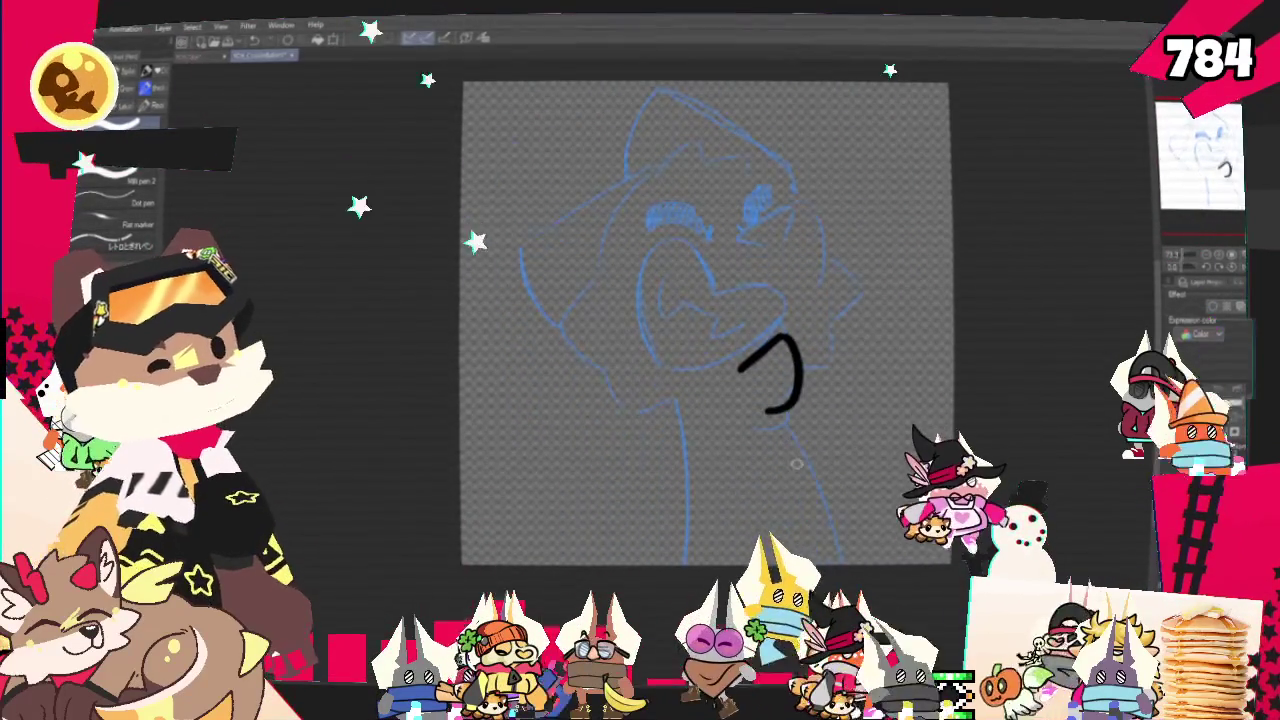
{"action": "left_click_drag", "start_coordinate": [768, 408], "coordinate": [757, 430]}
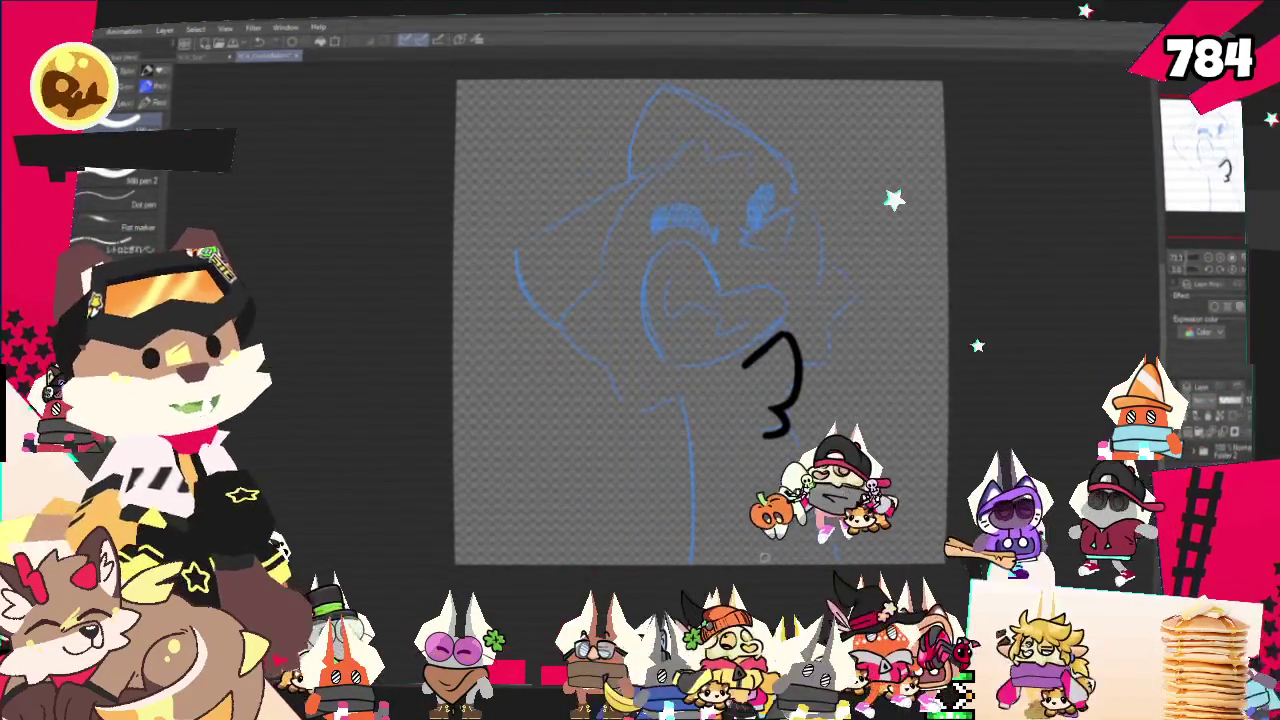
Ink the left neck line and a line down from below the cheek, redrawing each
{"action": "left_click_drag", "start_coordinate": [764, 557], "coordinate": [735, 583]}
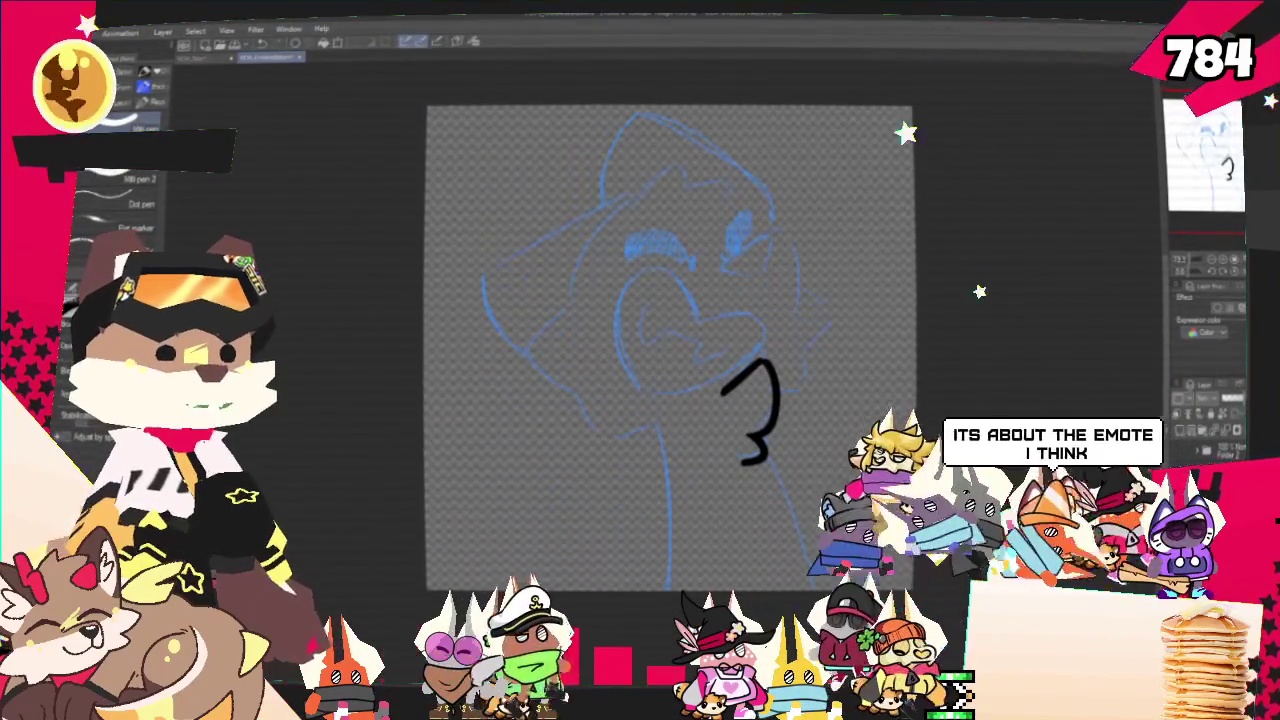
{"action": "mouse_move", "coordinate": [670, 350]}
{"action": "left_mouse_down"}
{"action": "mouse_move", "coordinate": [649, 316]}
{"action": "mouse_move", "coordinate": [615, 308]}
{"action": "left_mouse_up"}
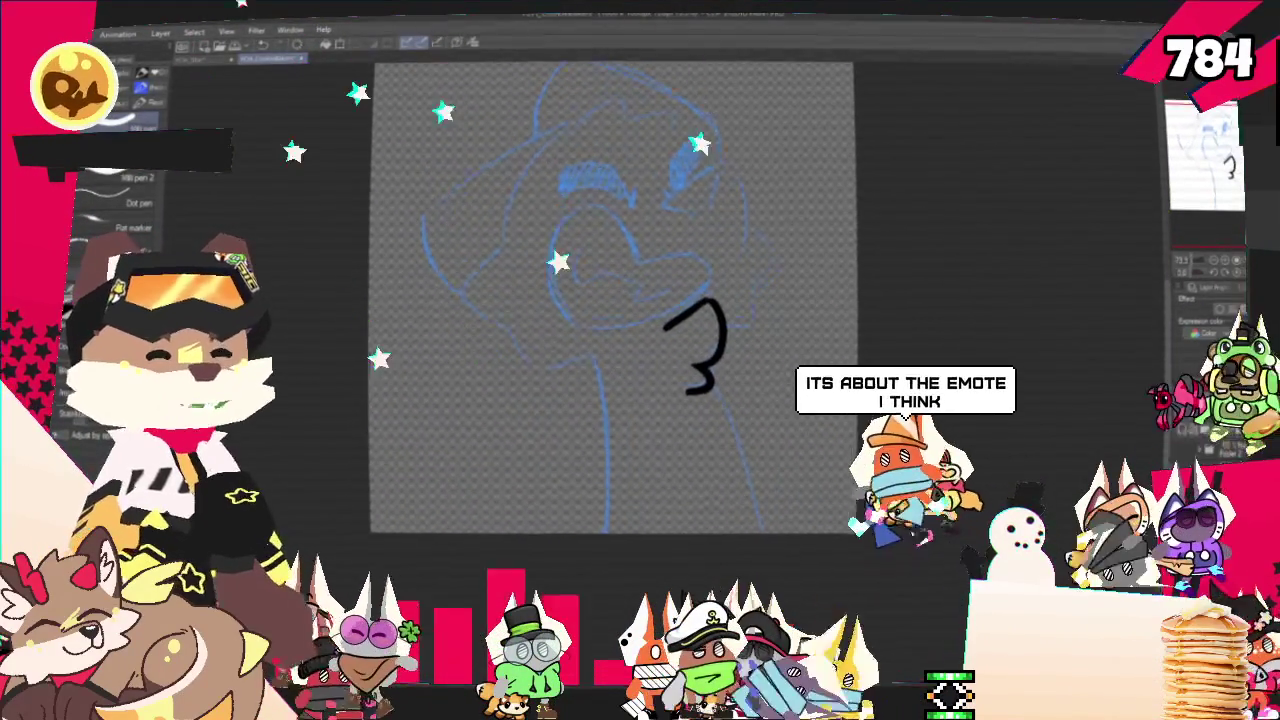
{"action": "left_click_drag", "start_coordinate": [695, 345], "coordinate": [677, 355]}
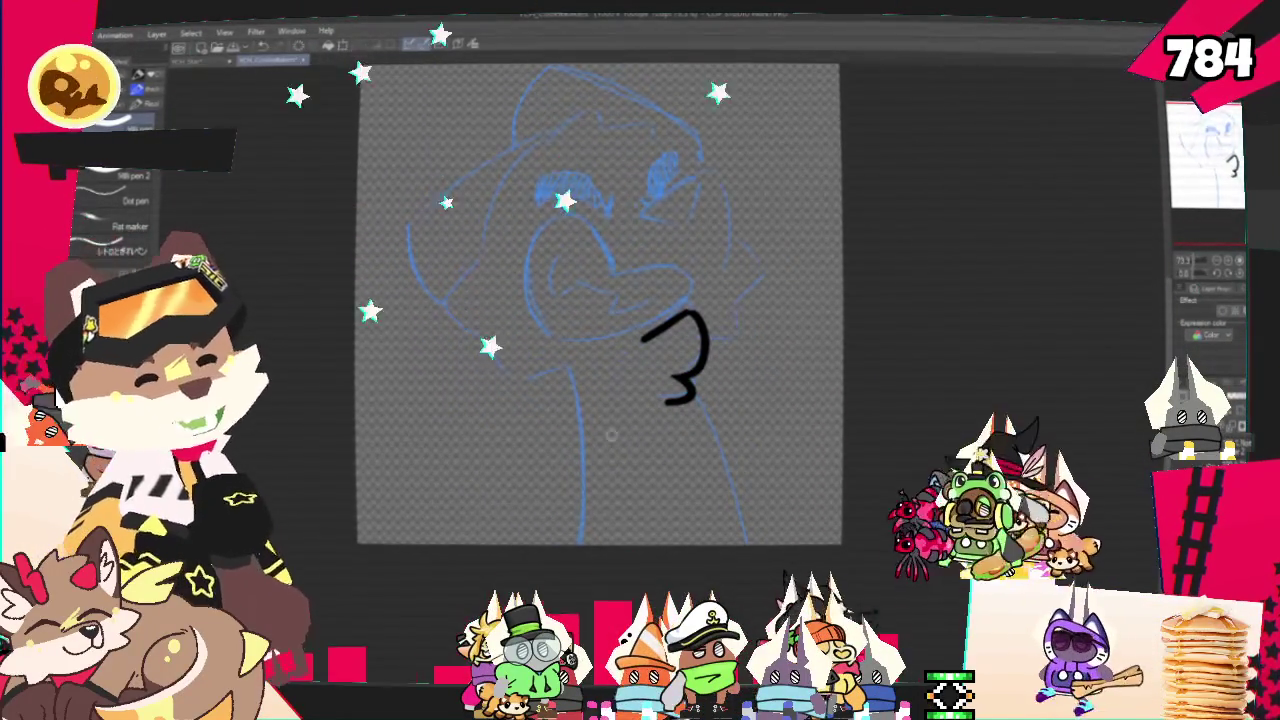
{"action": "left_click_drag", "start_coordinate": [562, 355], "coordinate": [585, 545]}
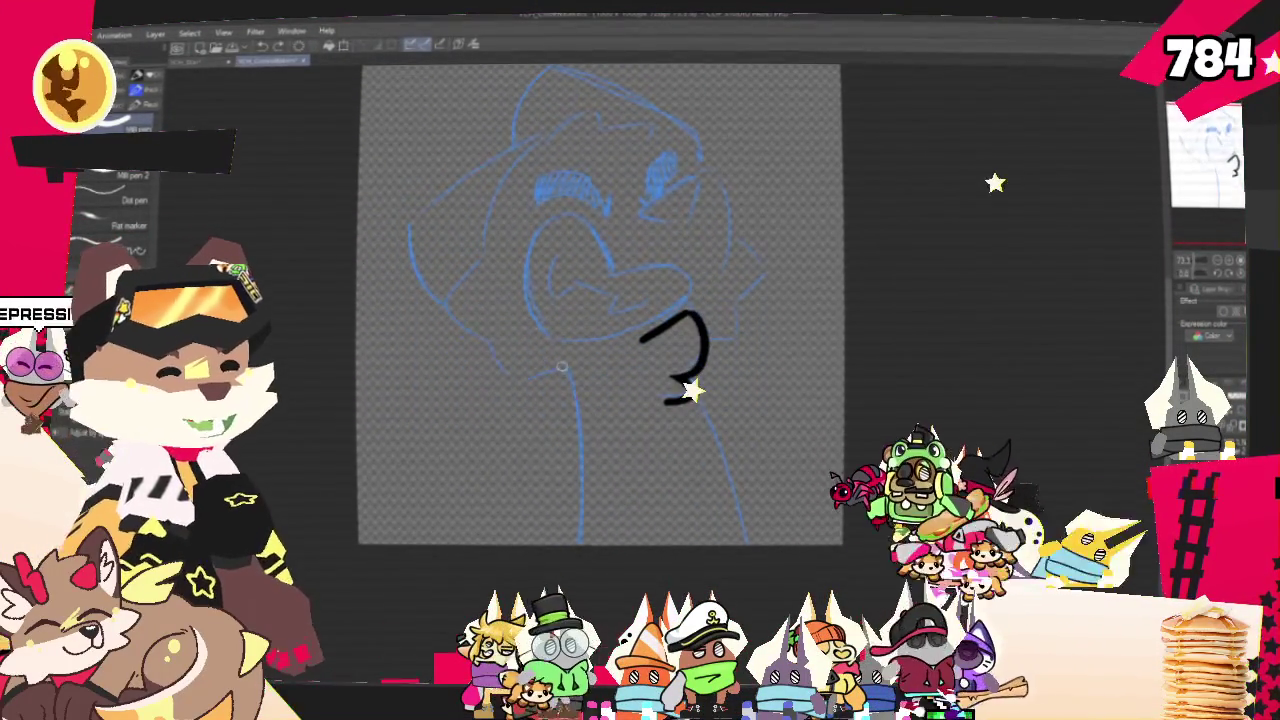
{"action": "left_click_drag", "start_coordinate": [558, 368], "coordinate": [572, 545]}
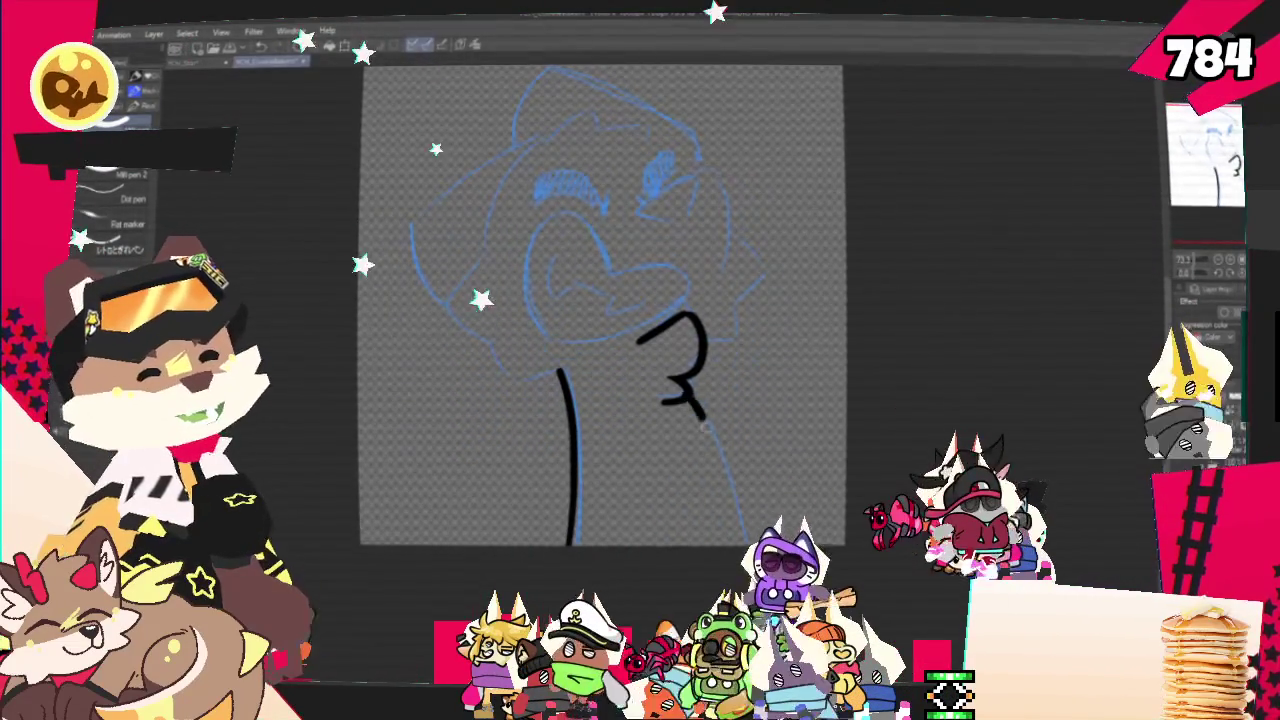
{"action": "left_click_drag", "start_coordinate": [686, 398], "coordinate": [740, 530]}
{"action": "key", "text": "ctrl+z"}
{"action": "left_click_drag", "start_coordinate": [686, 398], "coordinate": [748, 543]}
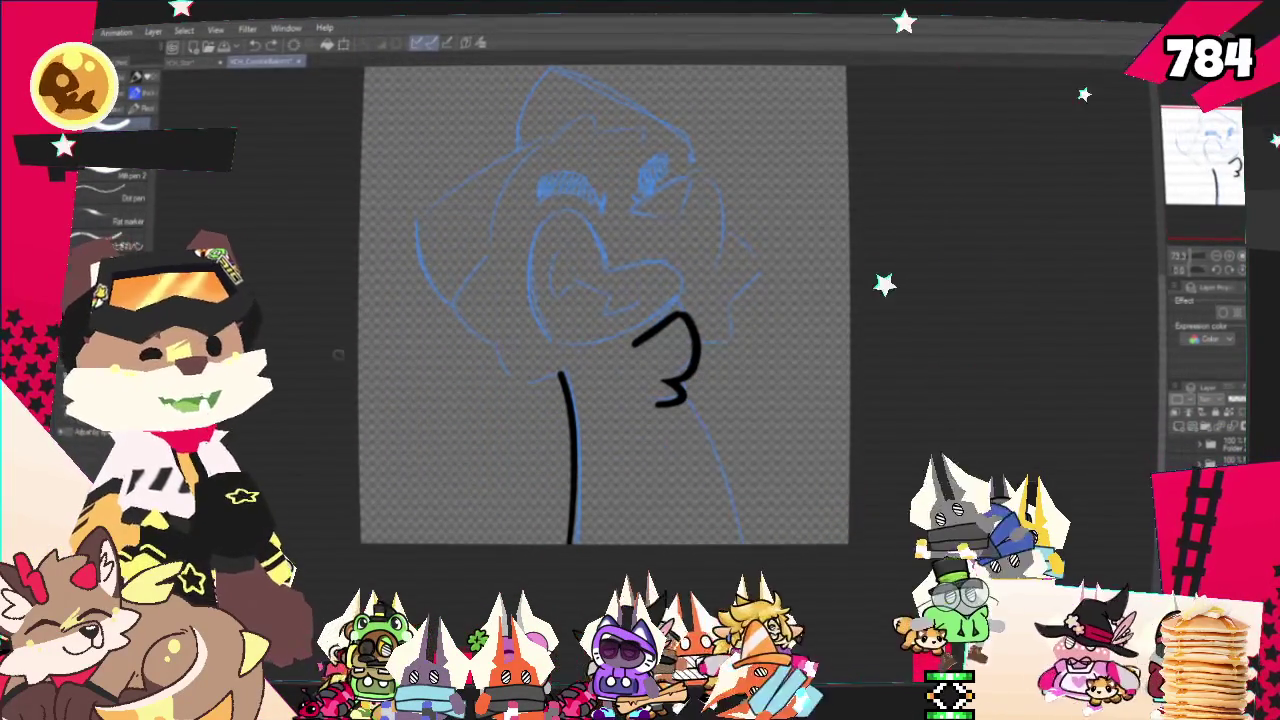
{"action": "key", "text": "m"}
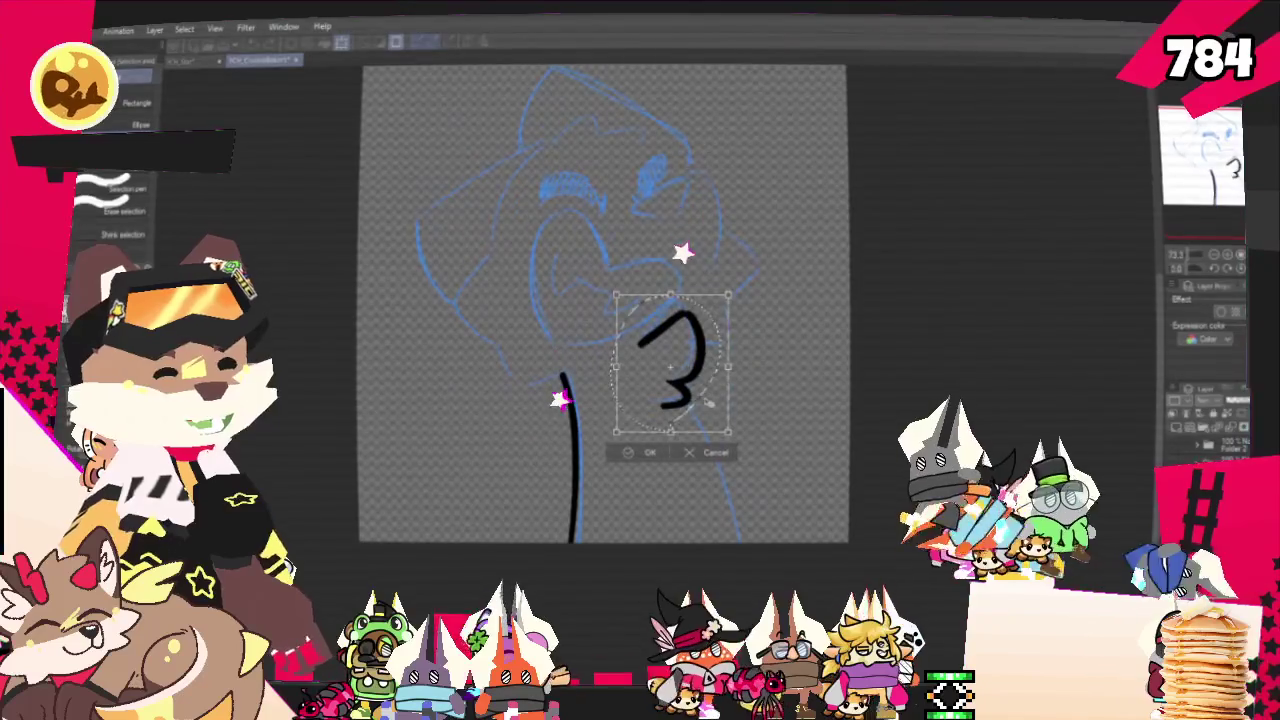
Apply the chin stroke's new position and clear the selection
{"action": "key", "text": "Return"}
{"action": "key", "text": "ctrl+d"}
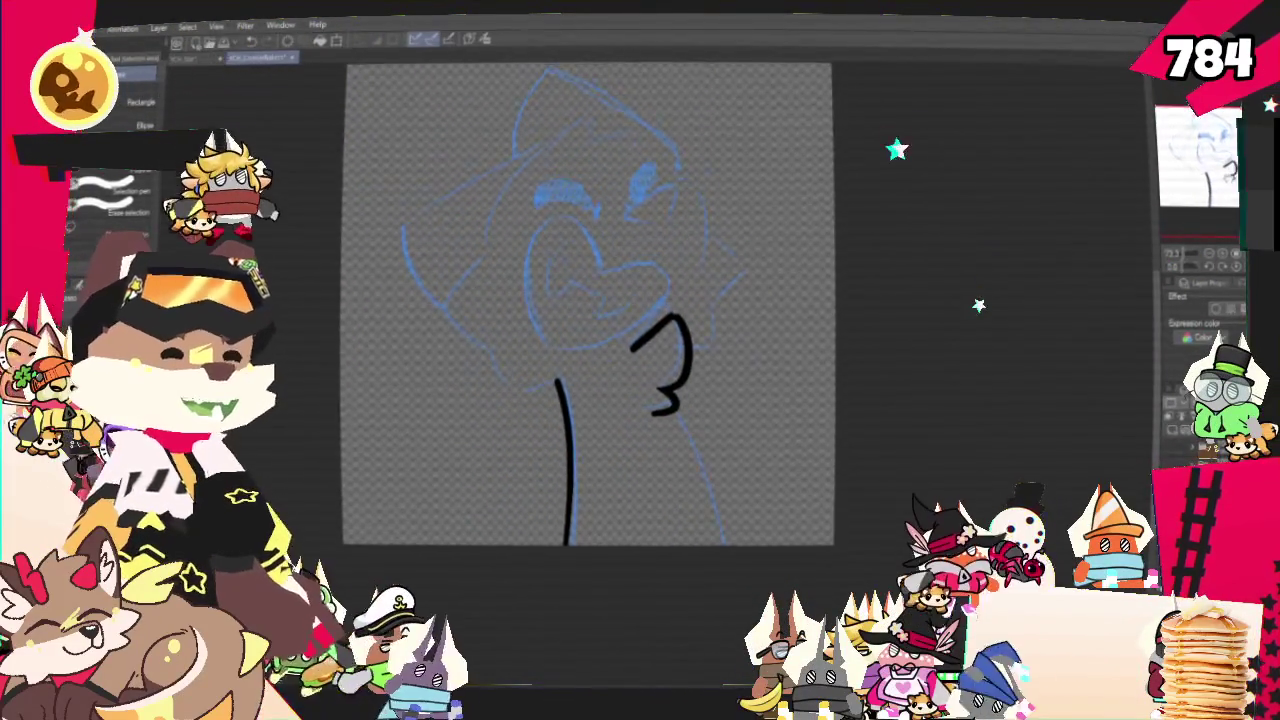
{"action": "left_click_drag", "start_coordinate": [632, 527], "coordinate": [607, 527]}
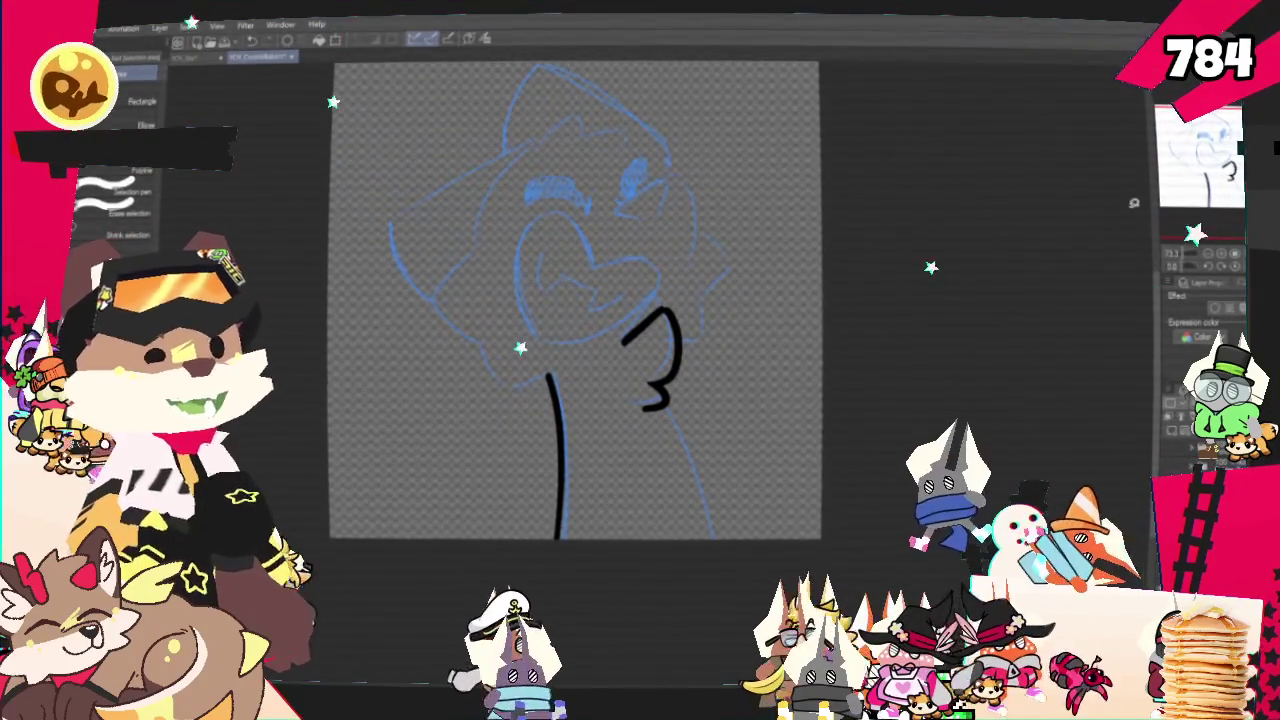
Ink the neck line down from the chin with the pen, then undo the mouth's right lobe
{"action": "key", "text": "p"}
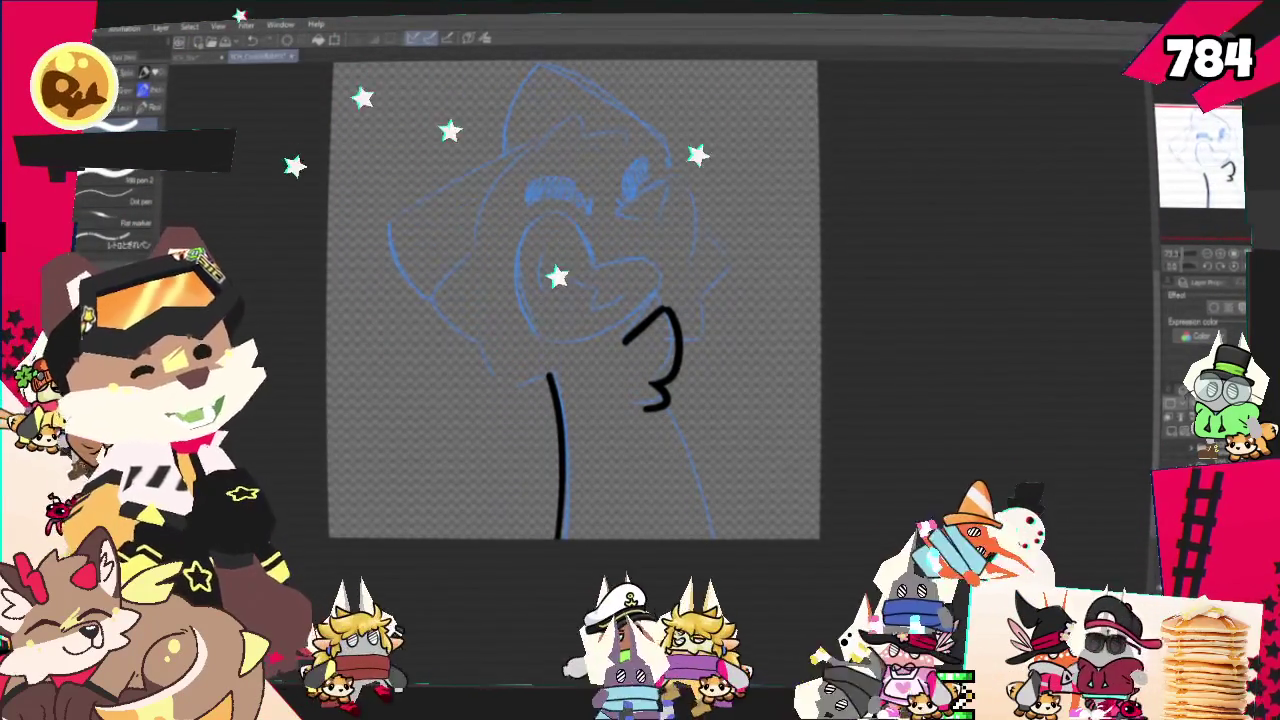
{"action": "left_click_drag", "start_coordinate": [660, 410], "coordinate": [715, 537]}
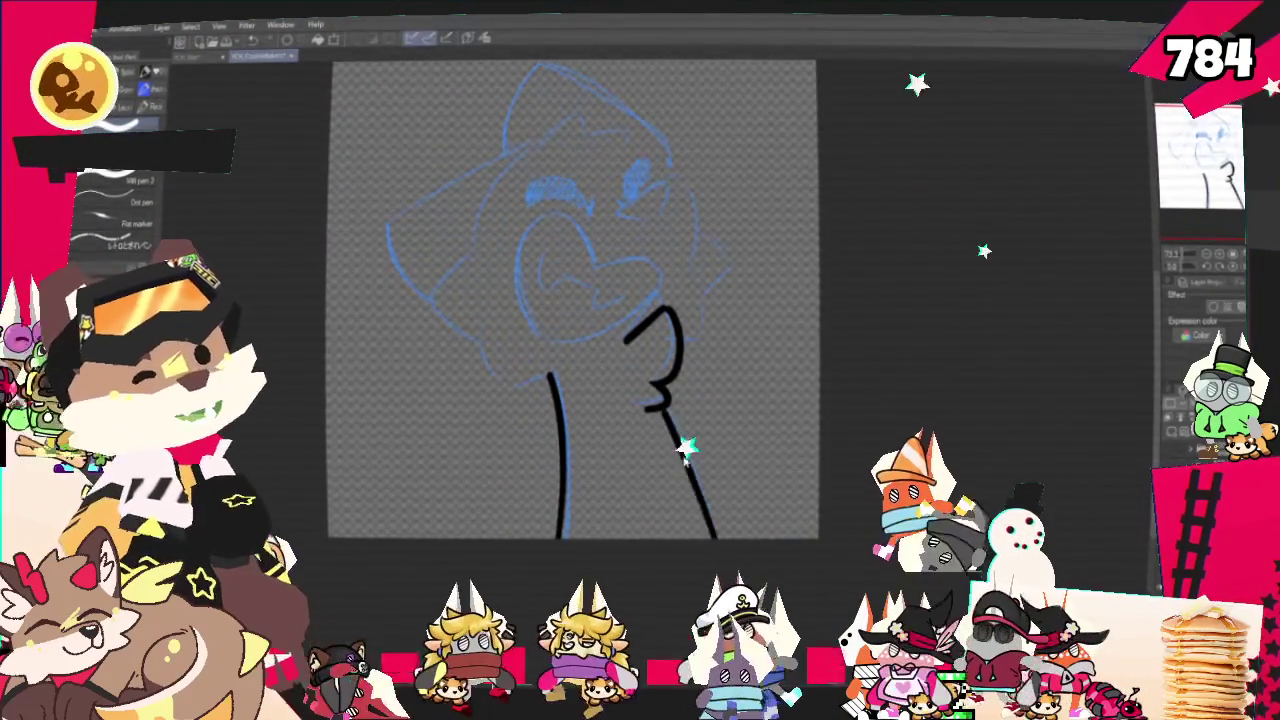
{"action": "key", "text": "ctrl+z"}
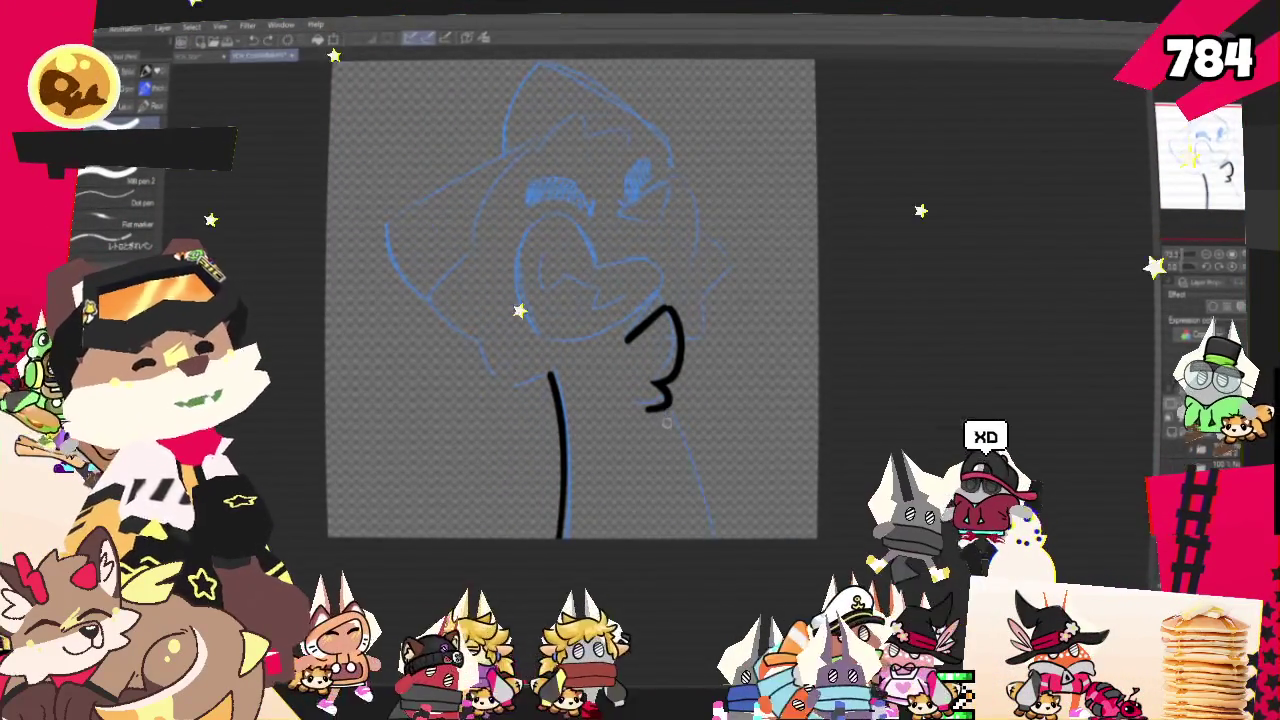
{"action": "left_click_drag", "start_coordinate": [660, 405], "coordinate": [715, 537]}
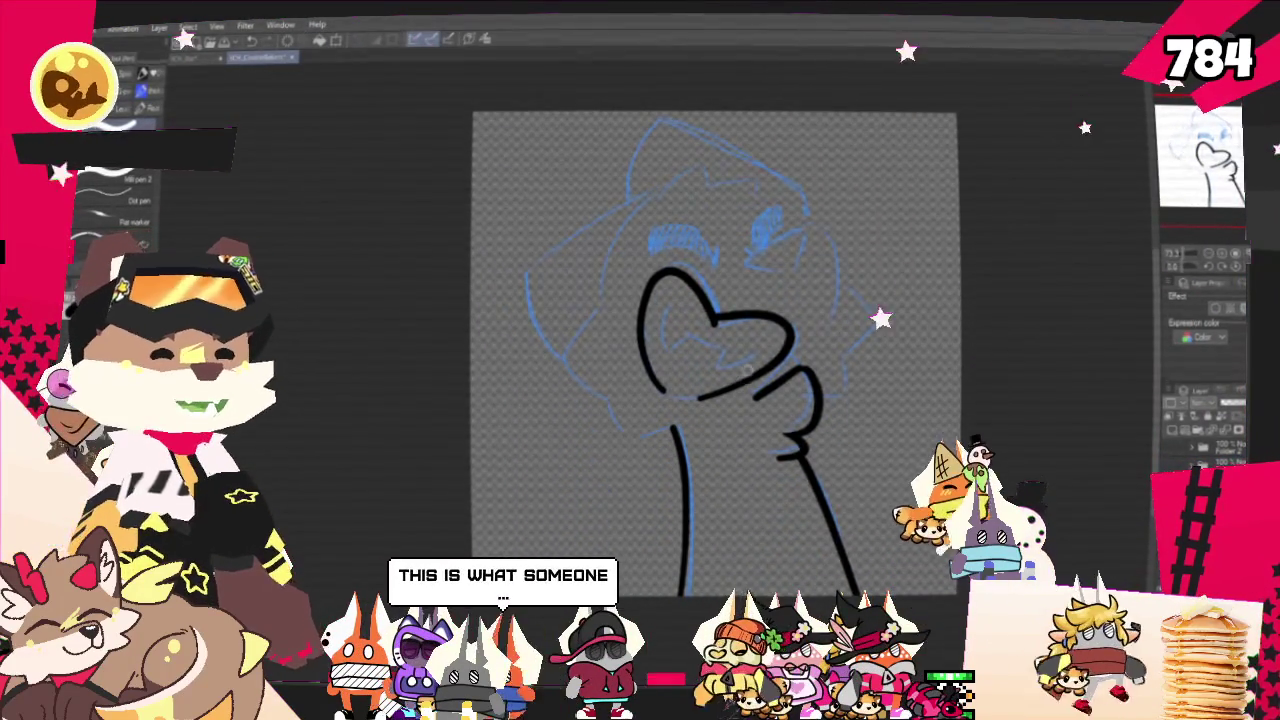
{"action": "key", "text": "ctrl+z"}
Restore the mouth's right lobe, recentre the face, and undo the long cheek stroke
{"action": "key", "text": "ctrl+y"}
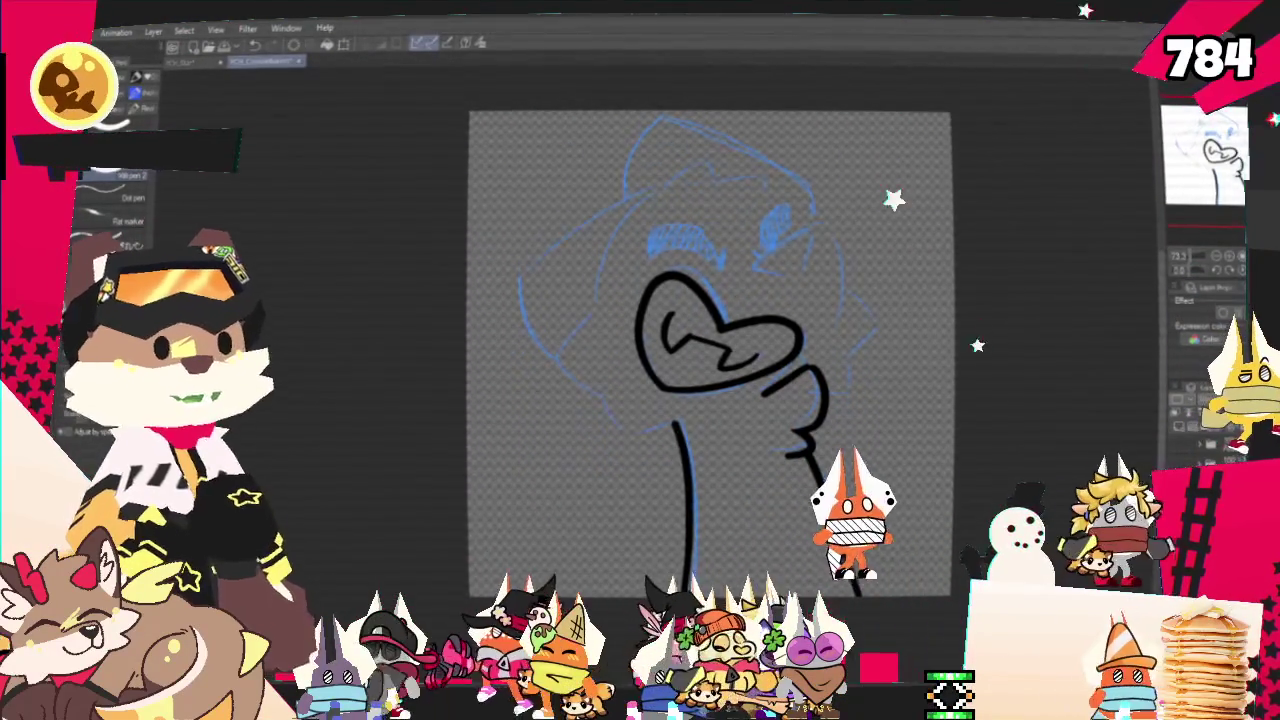
{"action": "left_click_drag", "start_coordinate": [710, 350], "coordinate": [662, 386]}
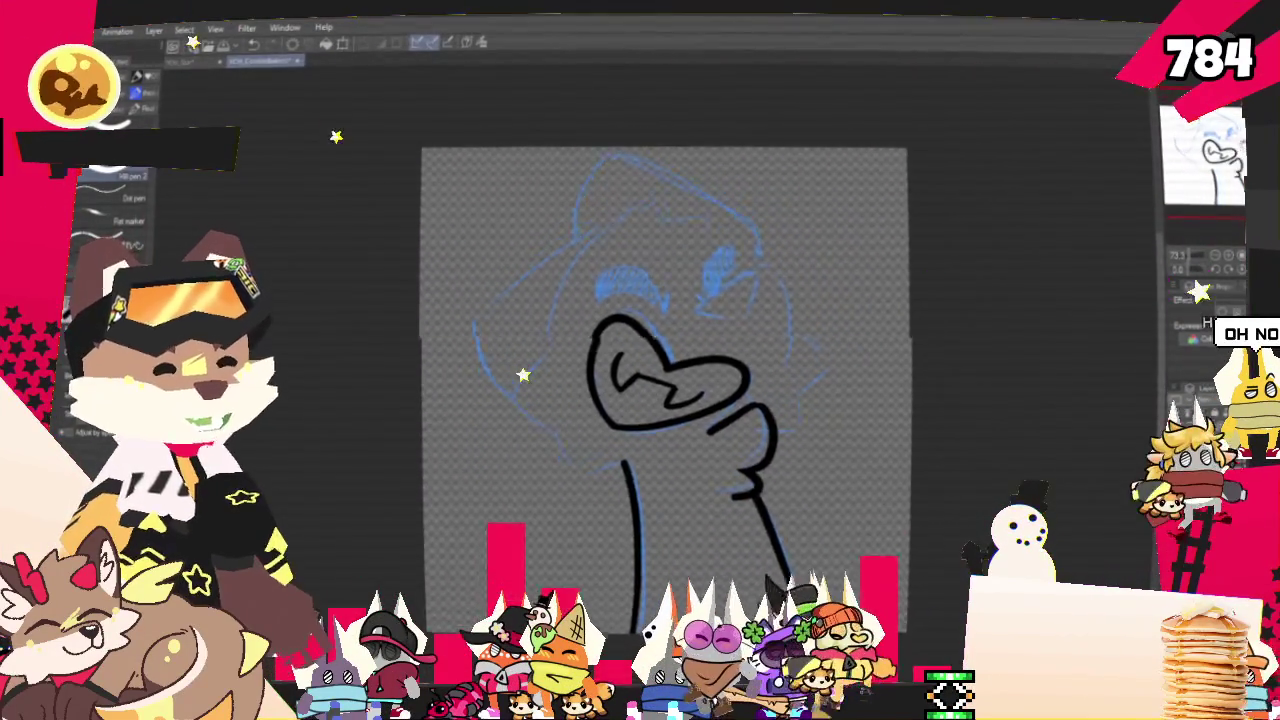
{"action": "scroll", "coordinate": [679, 299], "scroll_direction": "up", "scroll_amount": 2}
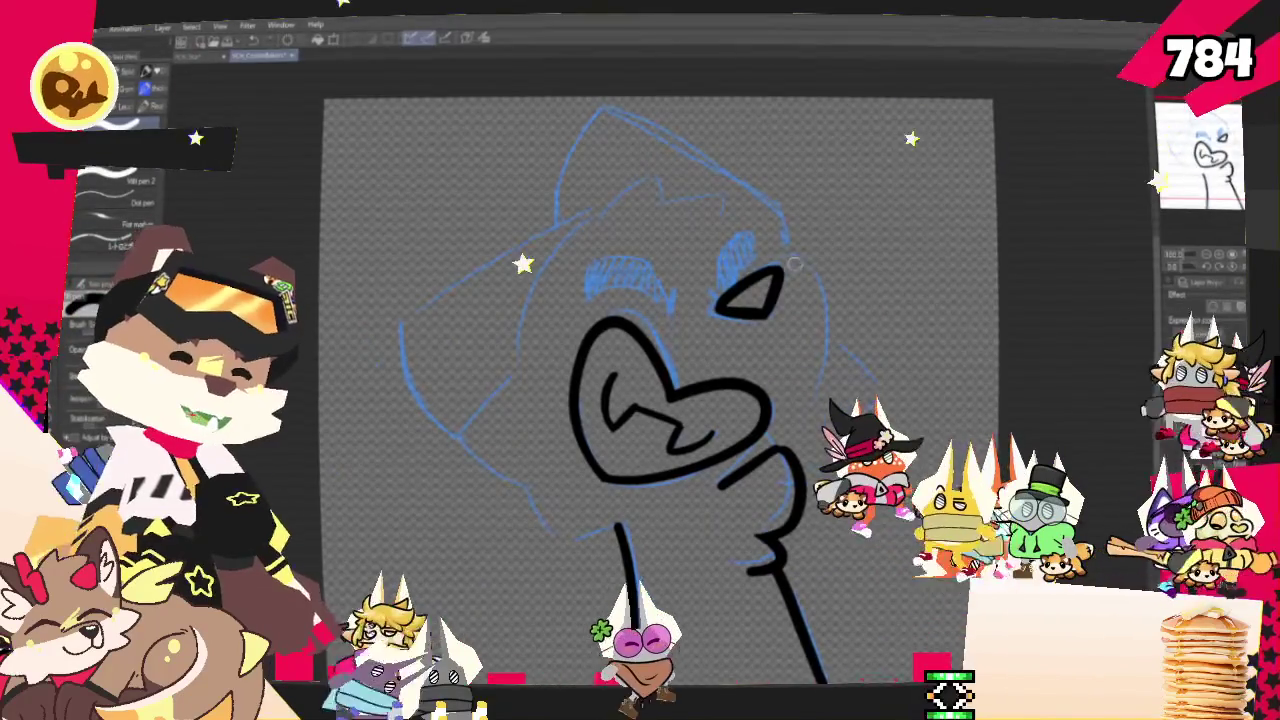
{"action": "key", "text": "ctrl+z"}
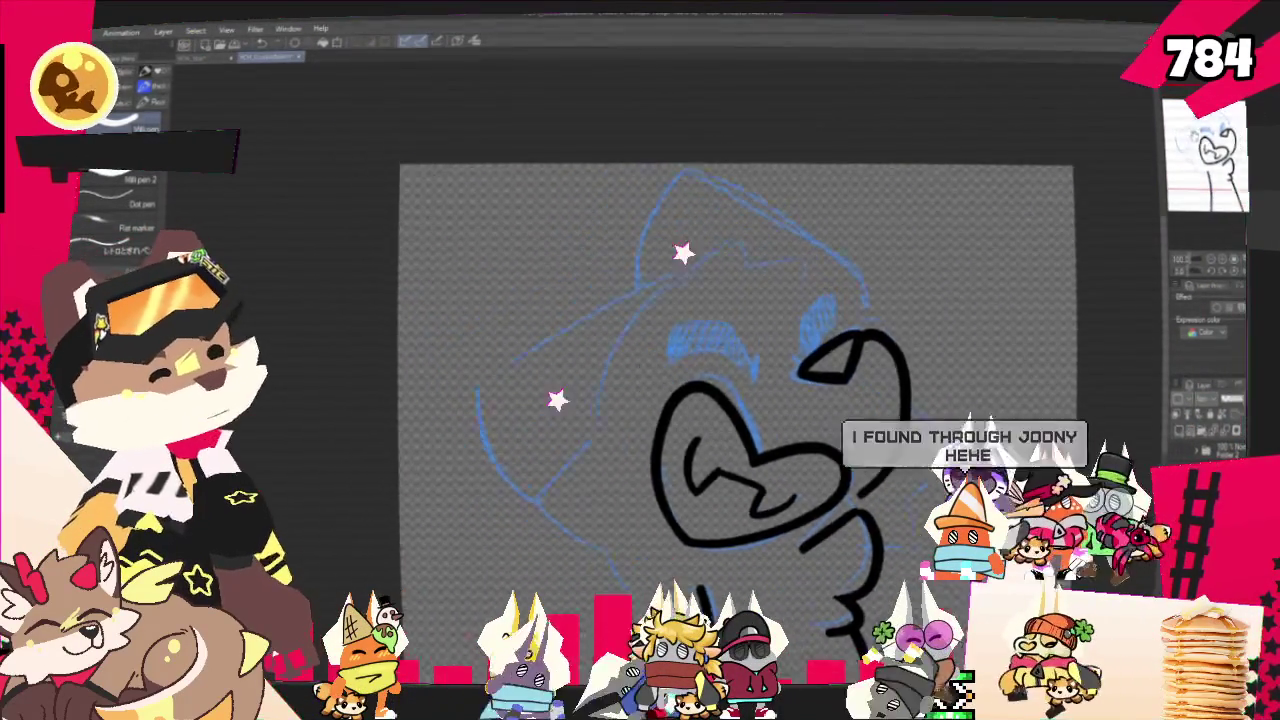
Ink the curve along the top of the fox's head
{"action": "left_click_drag", "start_coordinate": [697, 293], "coordinate": [767, 251]}
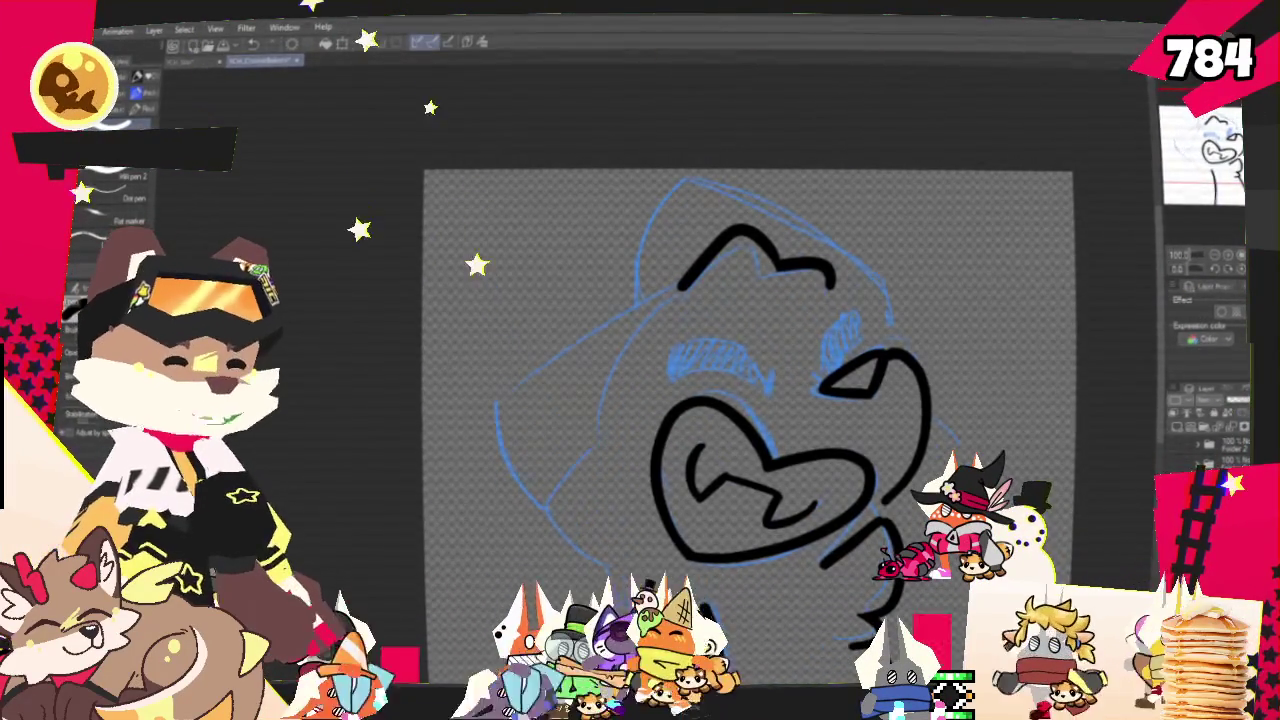
{"action": "scroll", "coordinate": [690, 380], "scroll_direction": "down", "scroll_amount": 3}
{"action": "left_click_drag", "start_coordinate": [700, 380], "coordinate": [732, 370]}
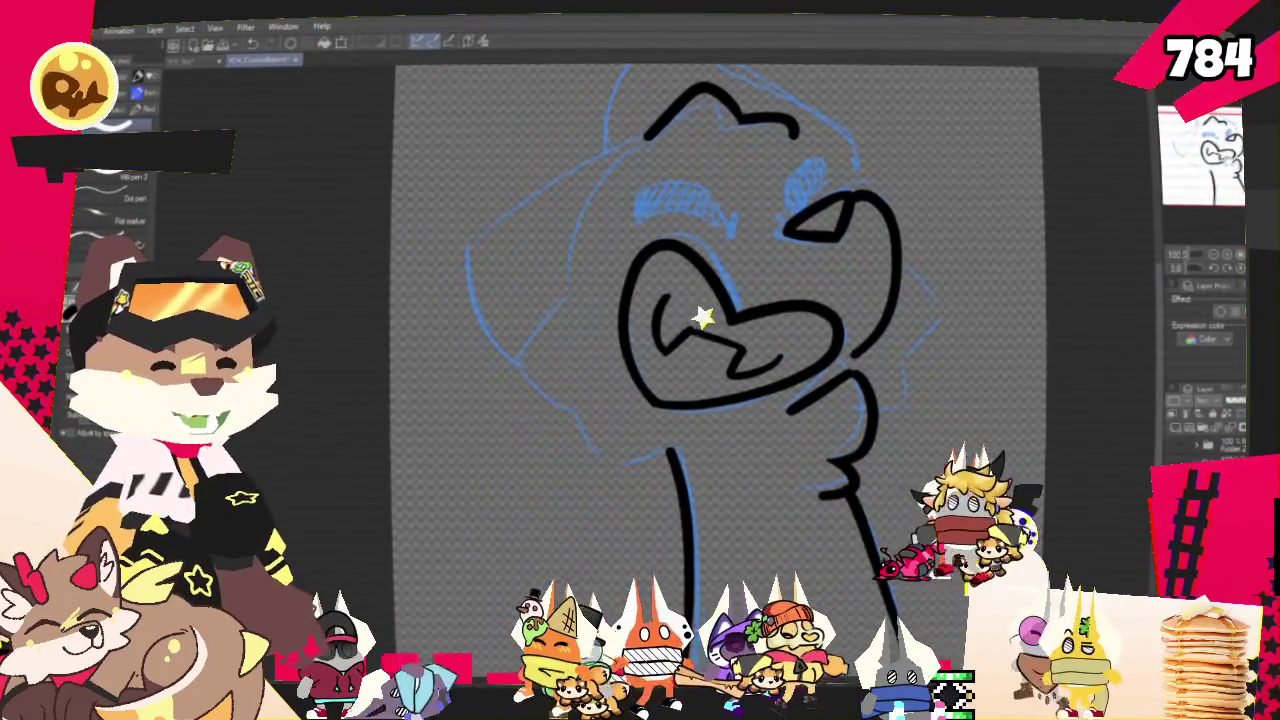
Pan the canvas to bring the face and the top of the head into view
{"action": "left_click_drag", "start_coordinate": [1120, 171], "coordinate": [1110, 186]}
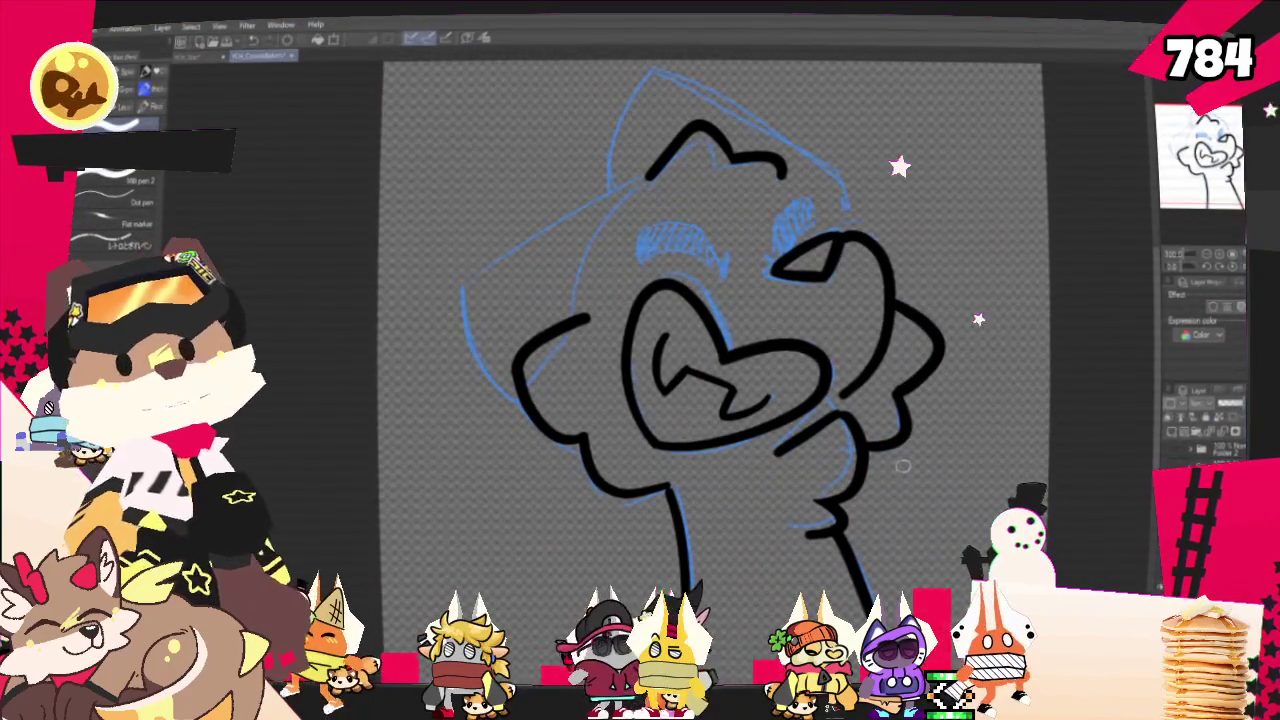
{"action": "left_click_drag", "start_coordinate": [1076, 108], "coordinate": [1056, 186]}
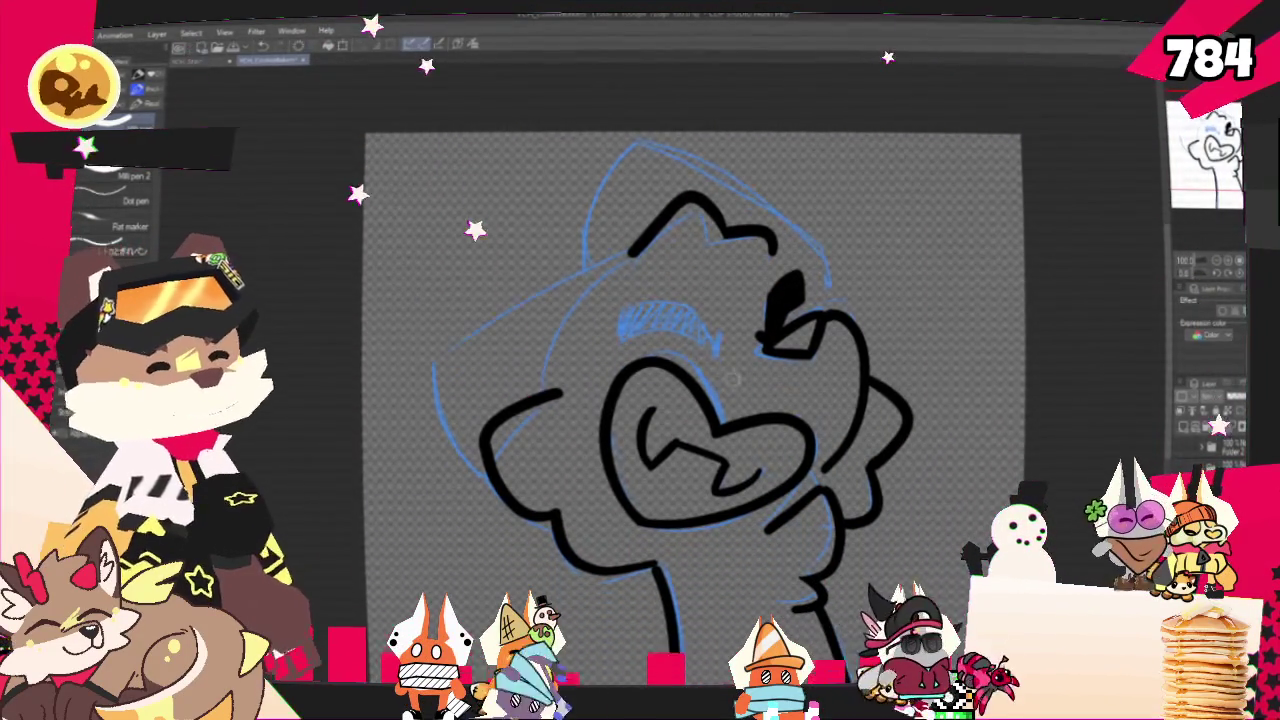
Ink the right eye's diagonal line and a solid black left eyebrow
{"action": "left_click", "coordinate": [716, 353]}
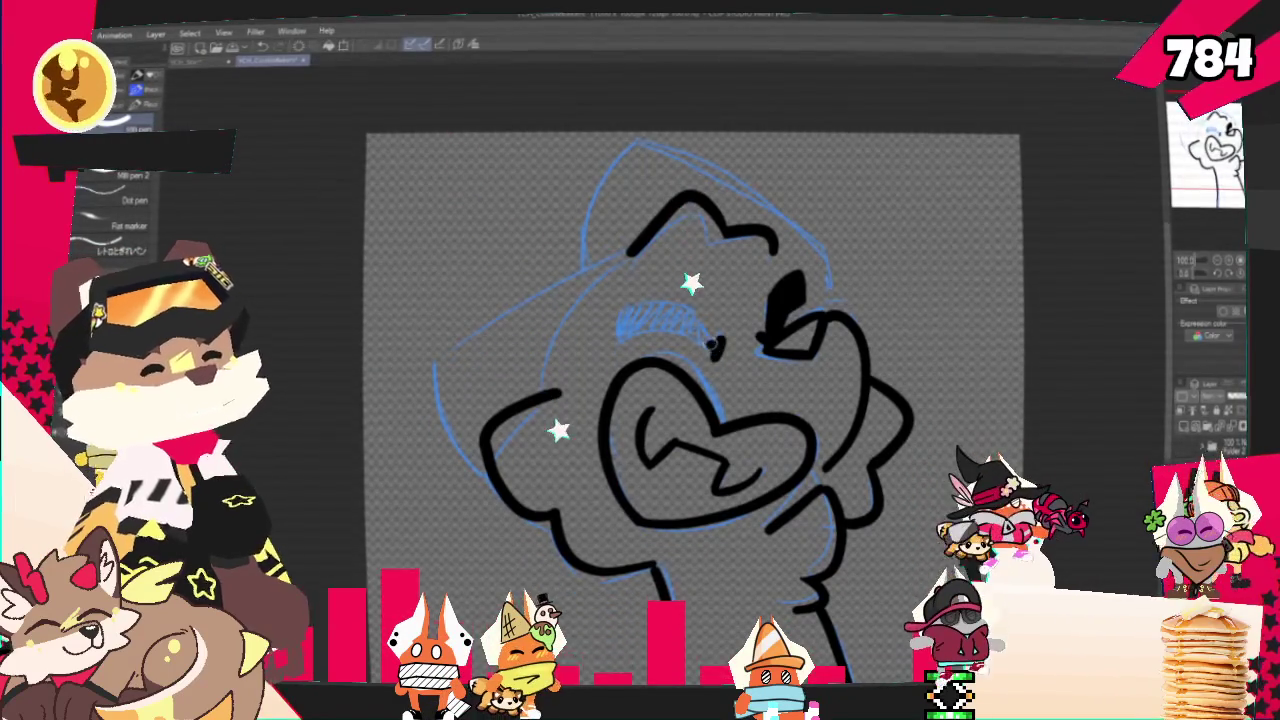
{"action": "left_click_drag", "start_coordinate": [713, 345], "coordinate": [680, 313]}
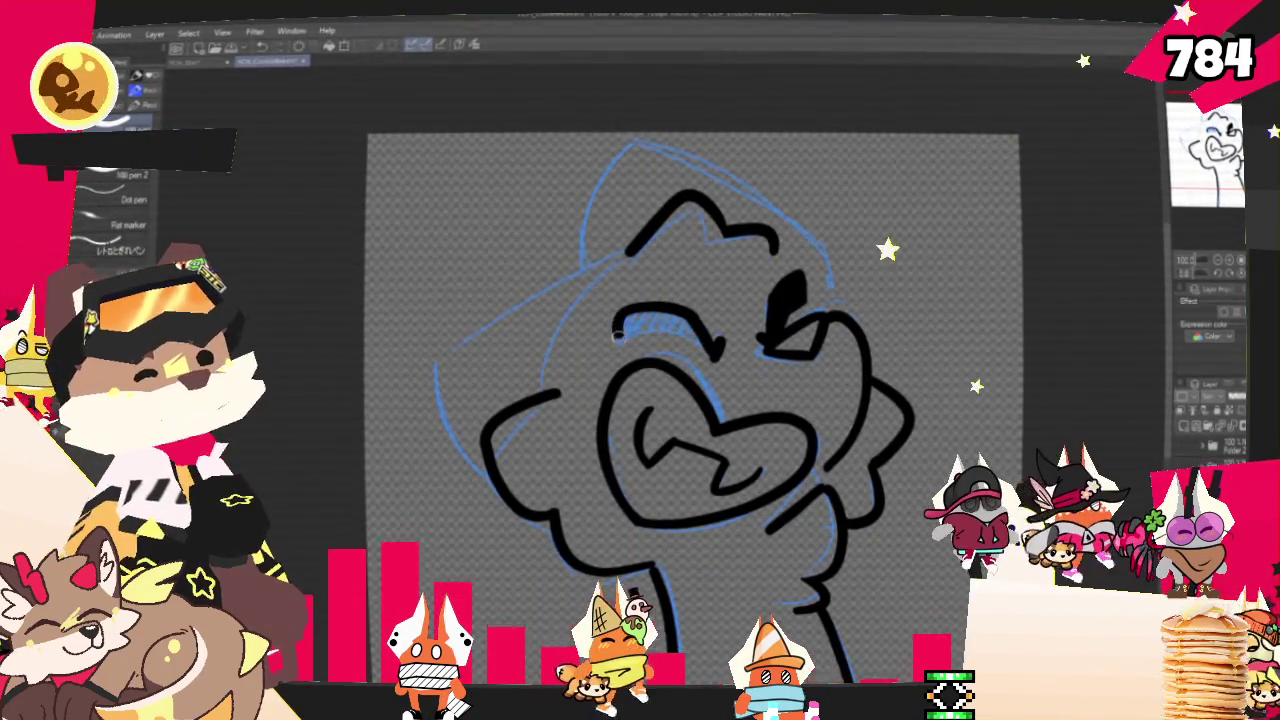
{"action": "left_click_drag", "start_coordinate": [614, 336], "coordinate": [712, 350]}
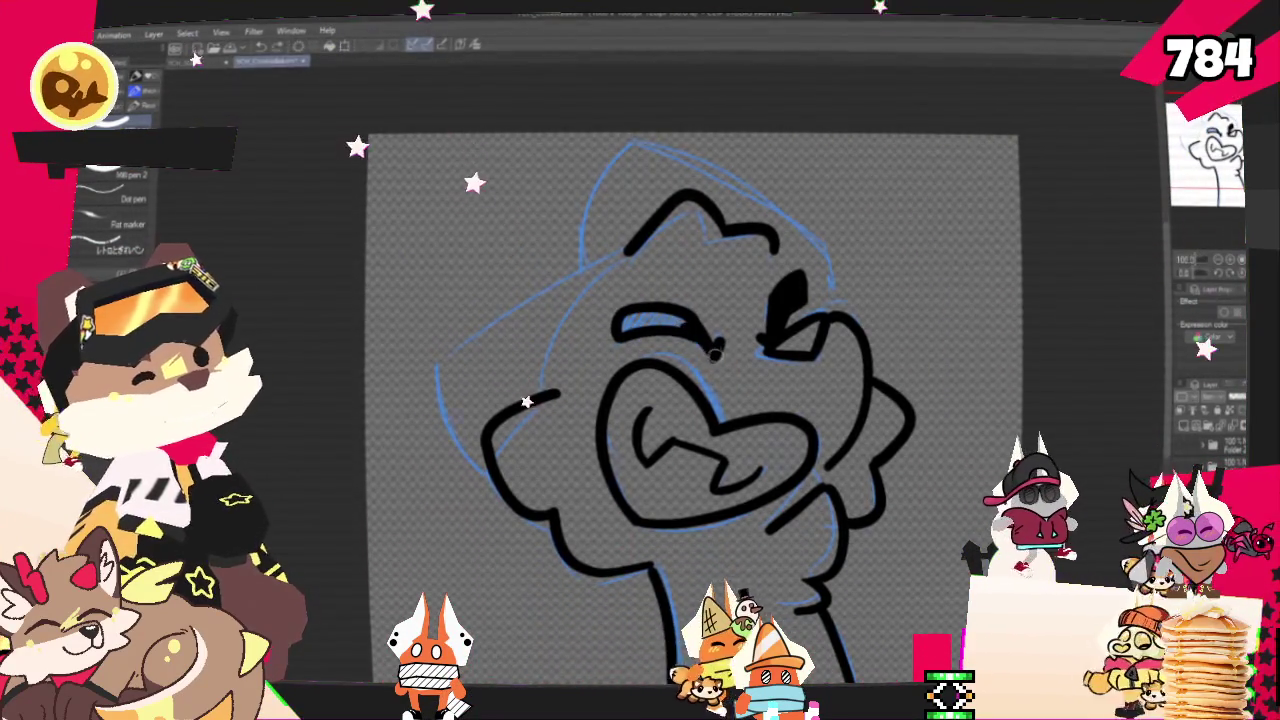
{"action": "left_click_drag", "start_coordinate": [694, 318], "coordinate": [705, 335]}
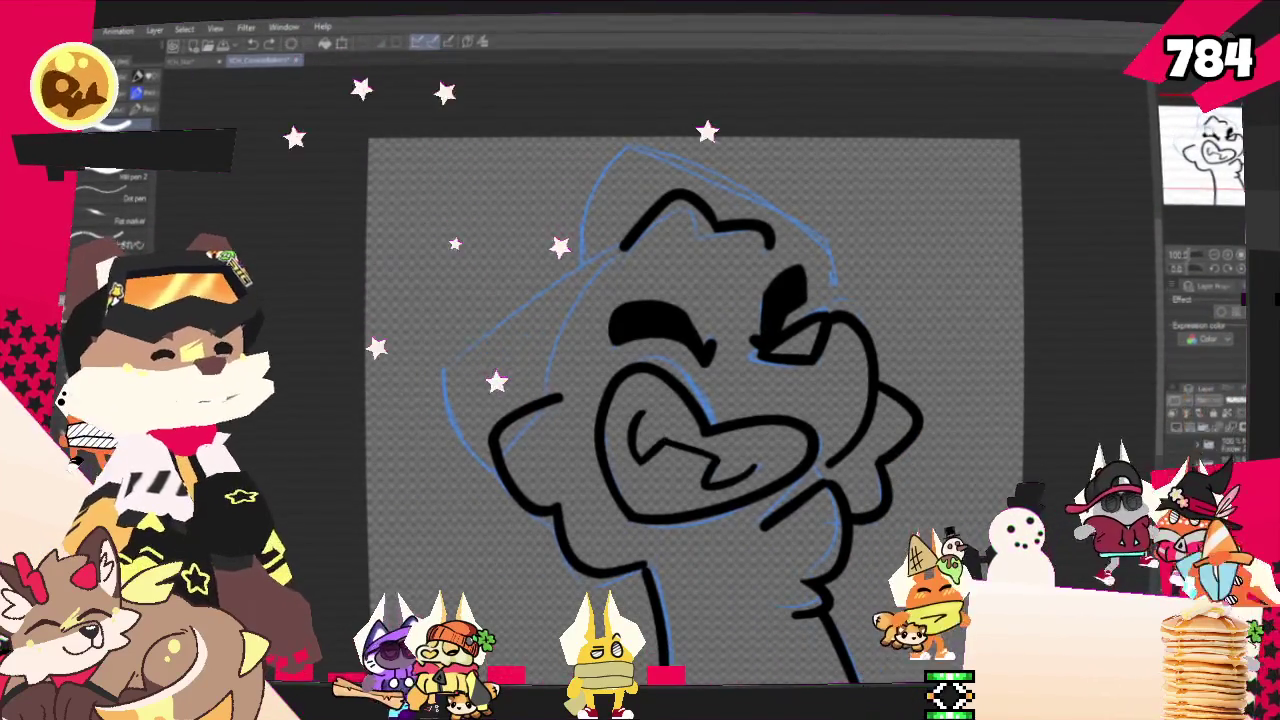
Erase the long stroke across the head and trim its lower-left end
{"action": "left_click_drag", "start_coordinate": [690, 400], "coordinate": [734, 352]}
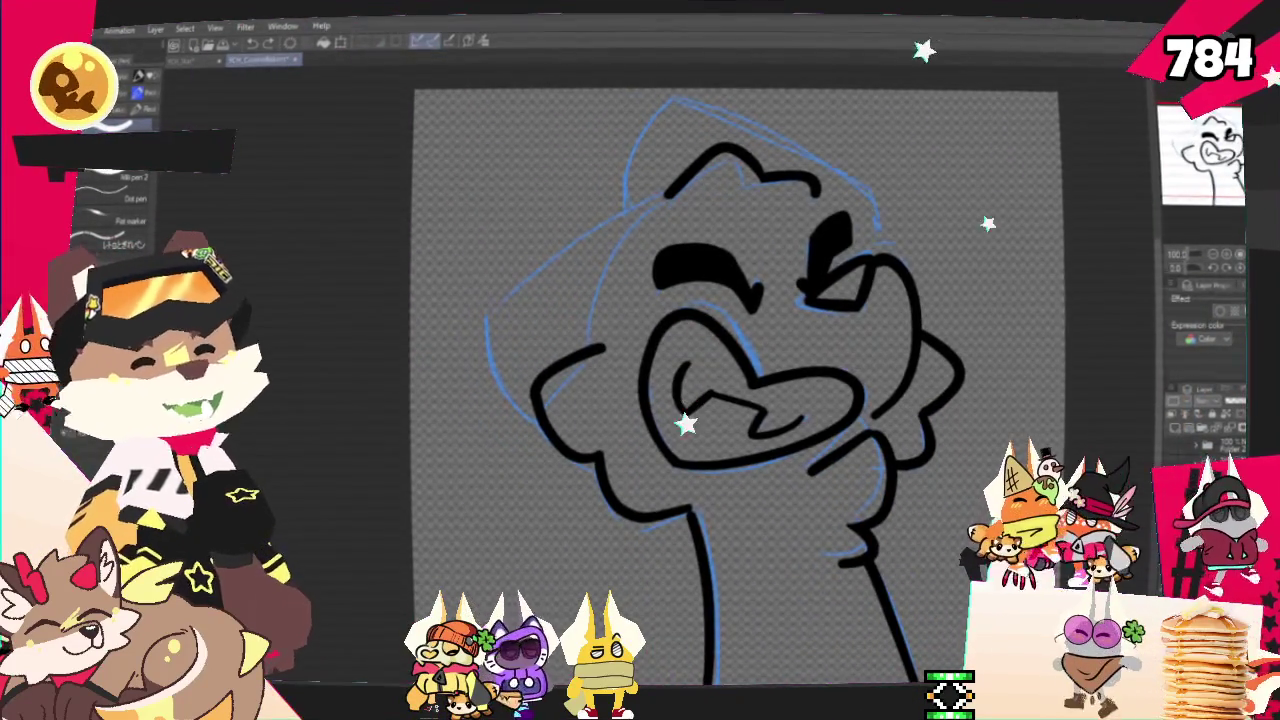
{"action": "mouse_move", "coordinate": [604, 225]}
{"action": "left_mouse_down"}
{"action": "mouse_move", "coordinate": [670, 249]}
{"action": "mouse_move", "coordinate": [692, 221]}
{"action": "left_mouse_up"}
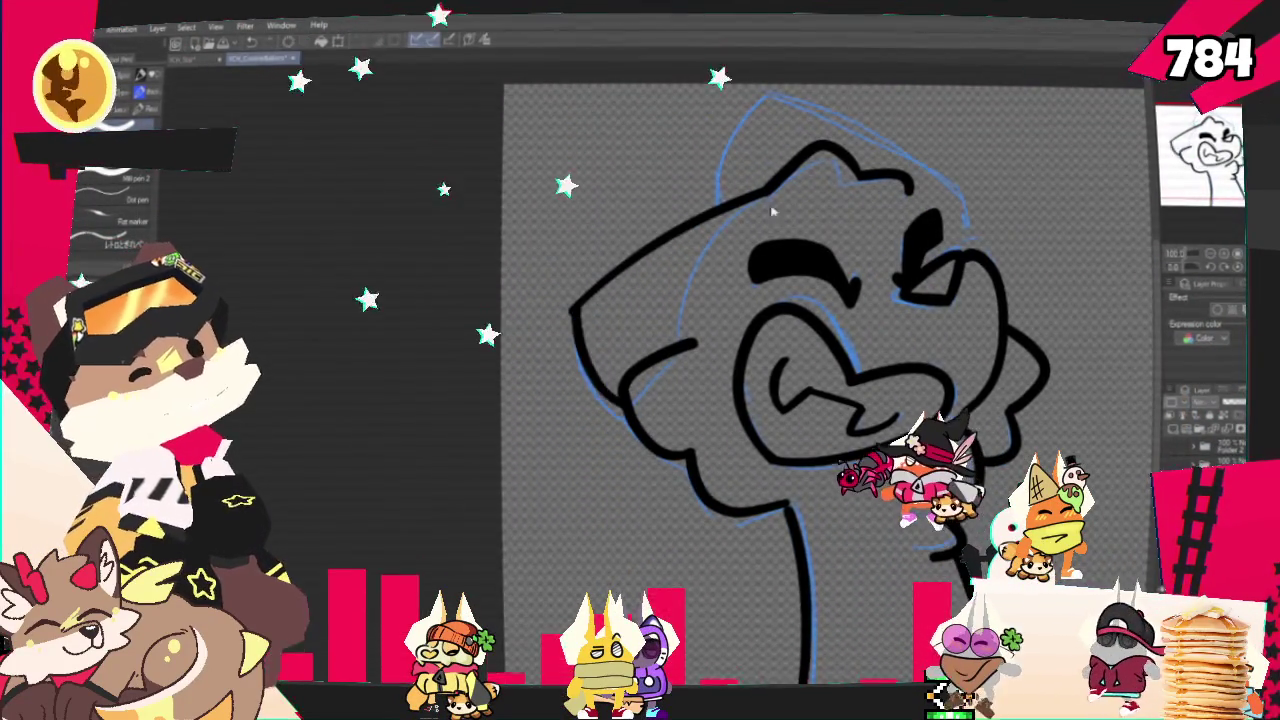
{"action": "left_click_drag", "start_coordinate": [572, 310], "coordinate": [768, 183]}
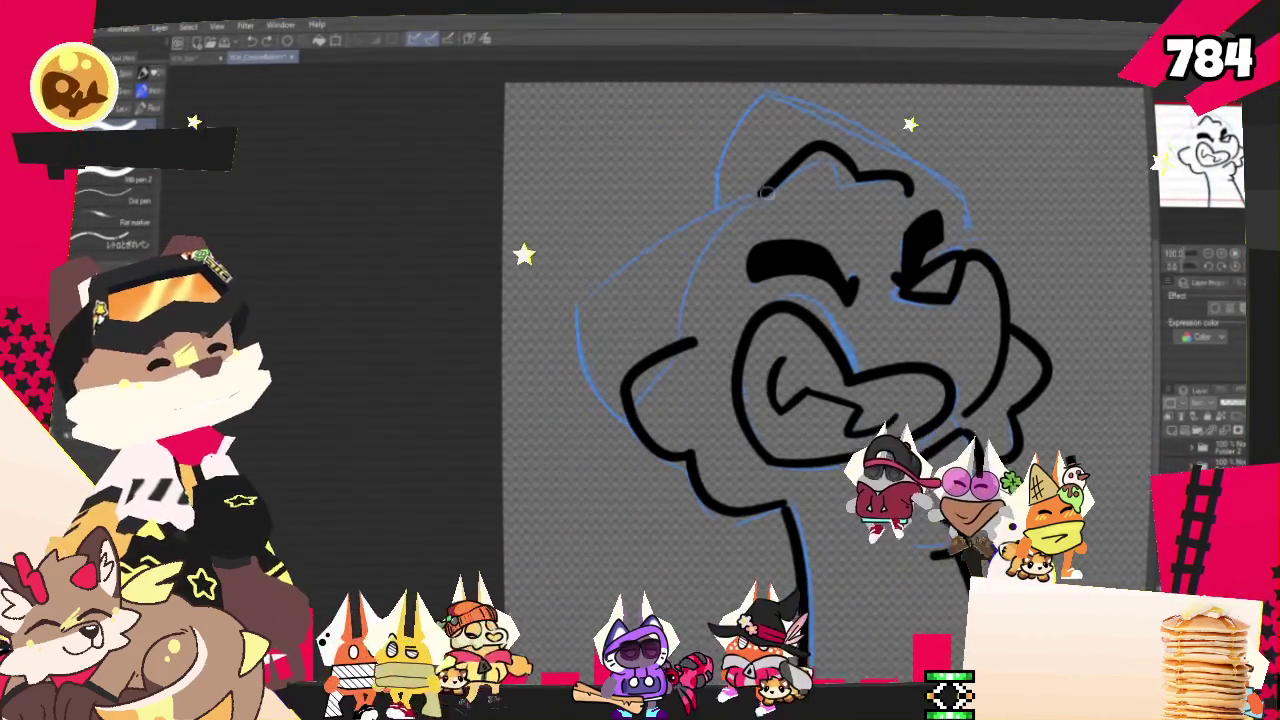
{"action": "left_click_drag", "start_coordinate": [588, 305], "coordinate": [681, 256]}
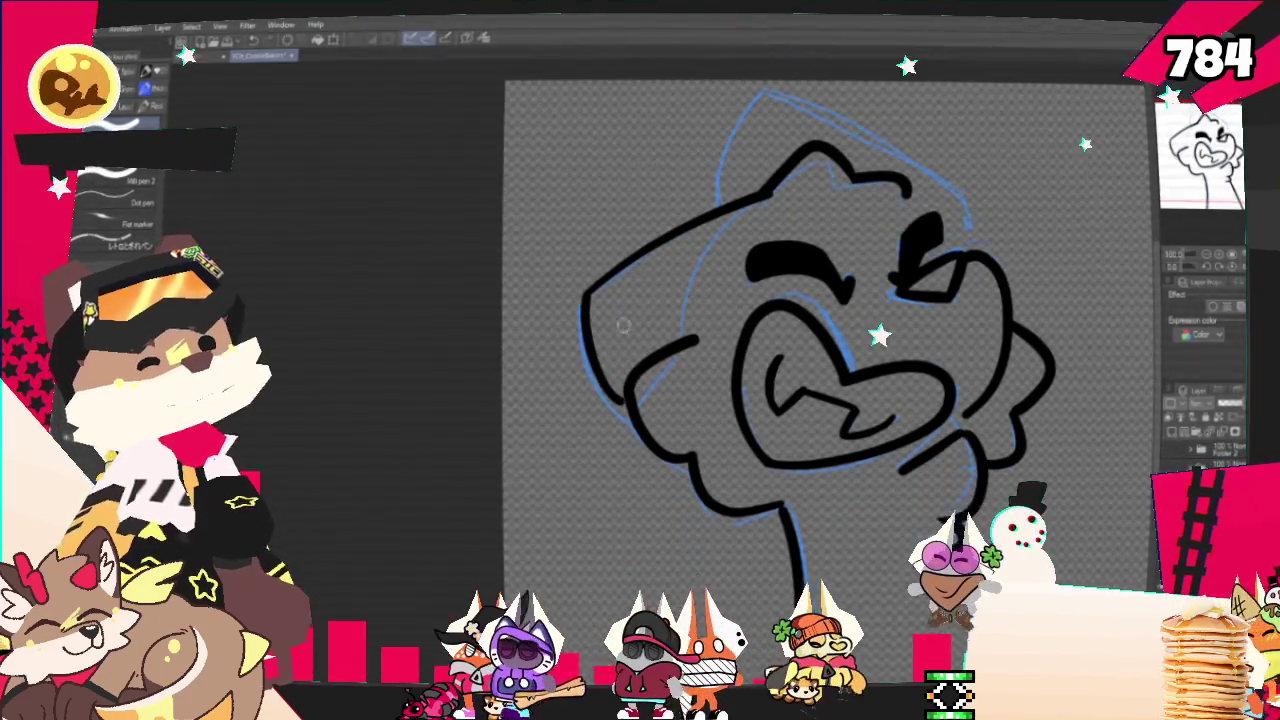
Replace the old head strokes with a new top-and-left head outline and a curve below the right eye
{"action": "key", "text": "ctrl+z"}
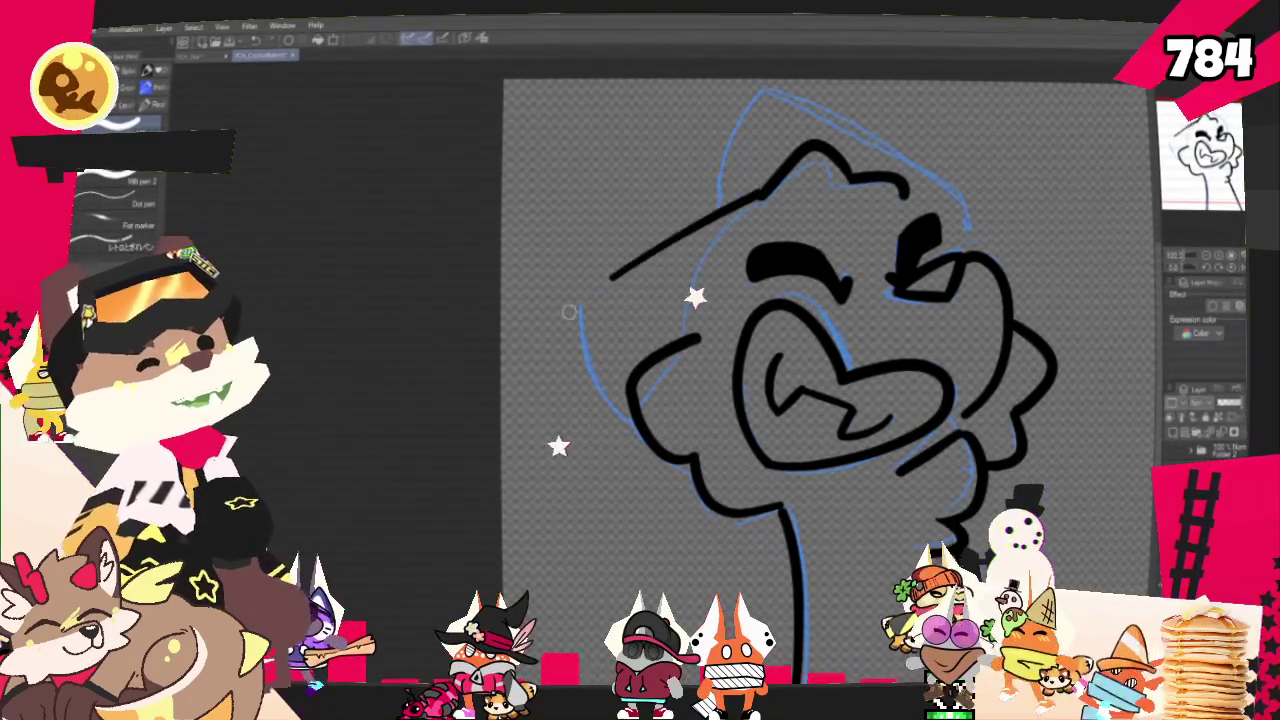
{"action": "key", "text": "ctrl+z"}
{"action": "left_click_drag", "start_coordinate": [752, 200], "coordinate": [601, 283]}
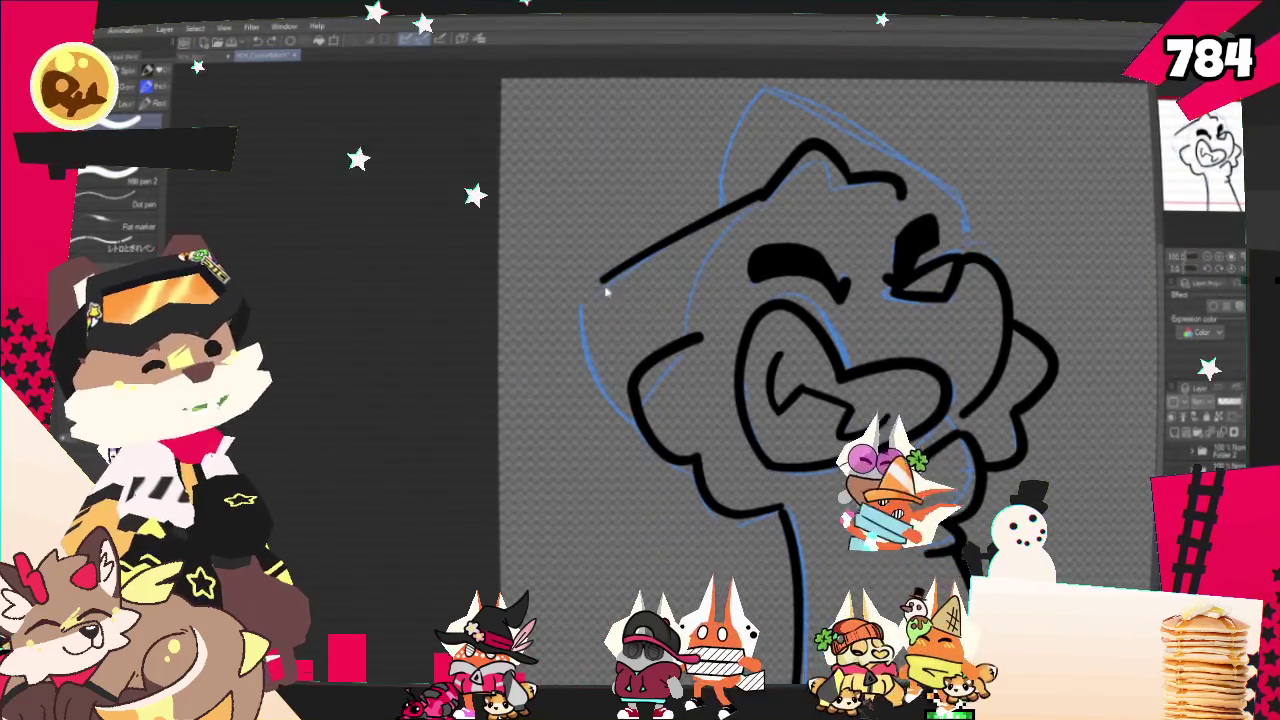
{"action": "left_click_drag", "start_coordinate": [604, 280], "coordinate": [638, 391]}
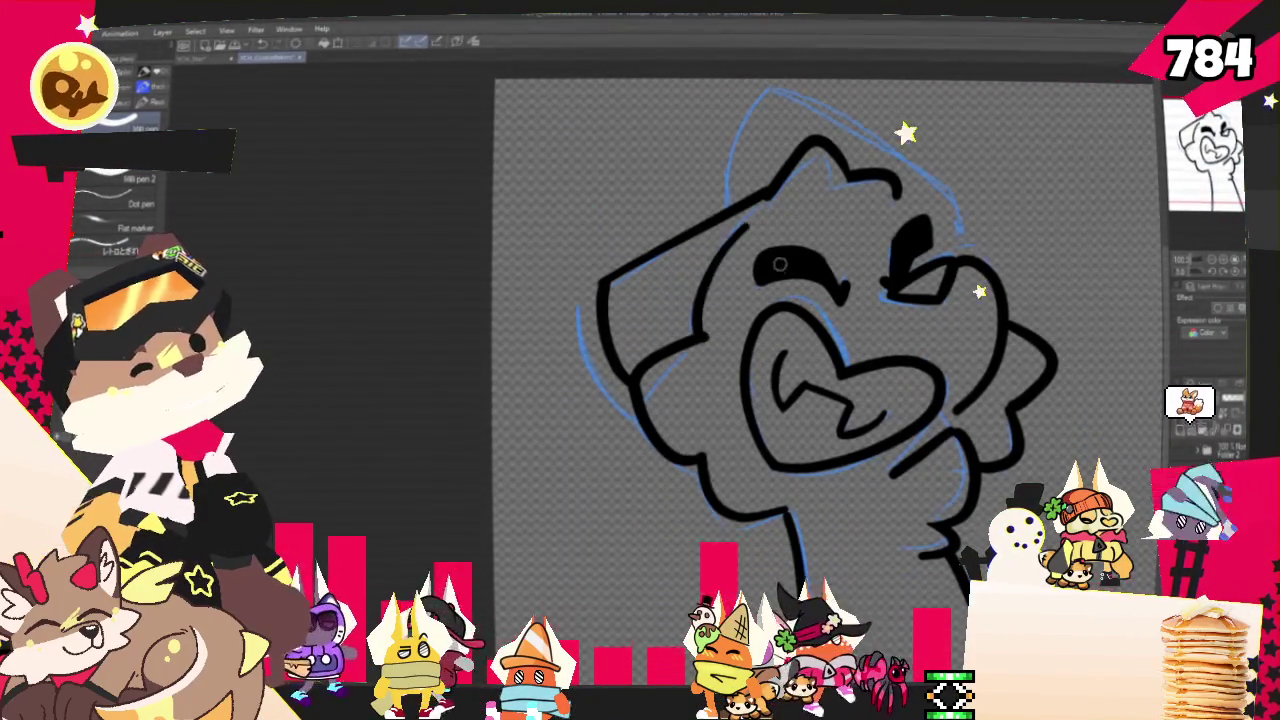
{"action": "left_click_drag", "start_coordinate": [748, 222], "coordinate": [700, 330]}
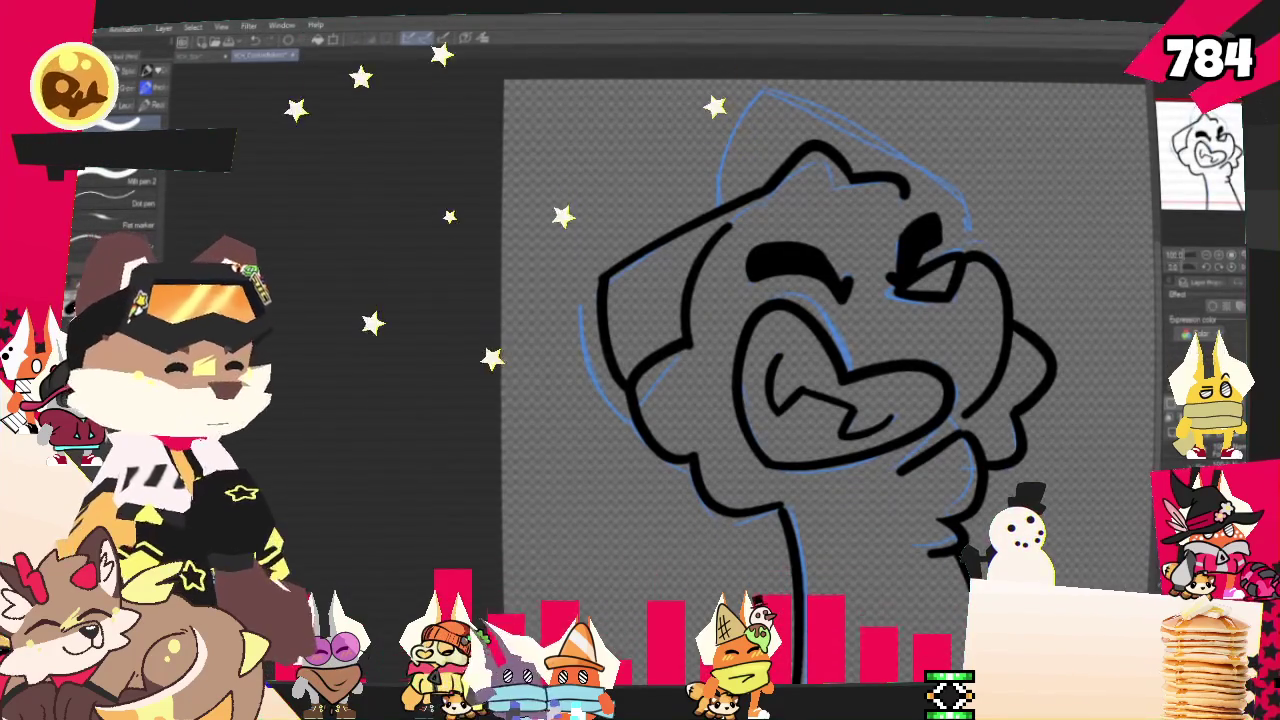
{"action": "left_click_drag", "start_coordinate": [800, 300], "coordinate": [752, 375]}
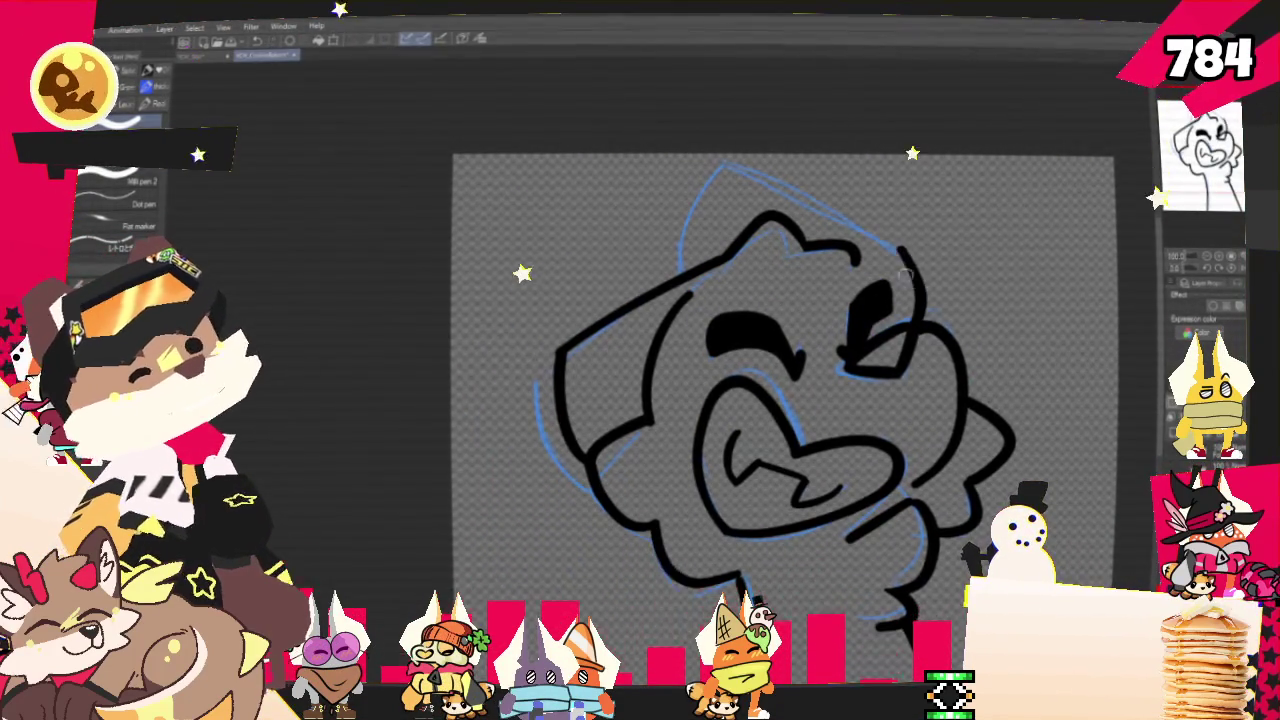
Undo the old head-top stroke and redraw a clean outline over the top of the head
{"action": "key", "text": "ctrl+z"}
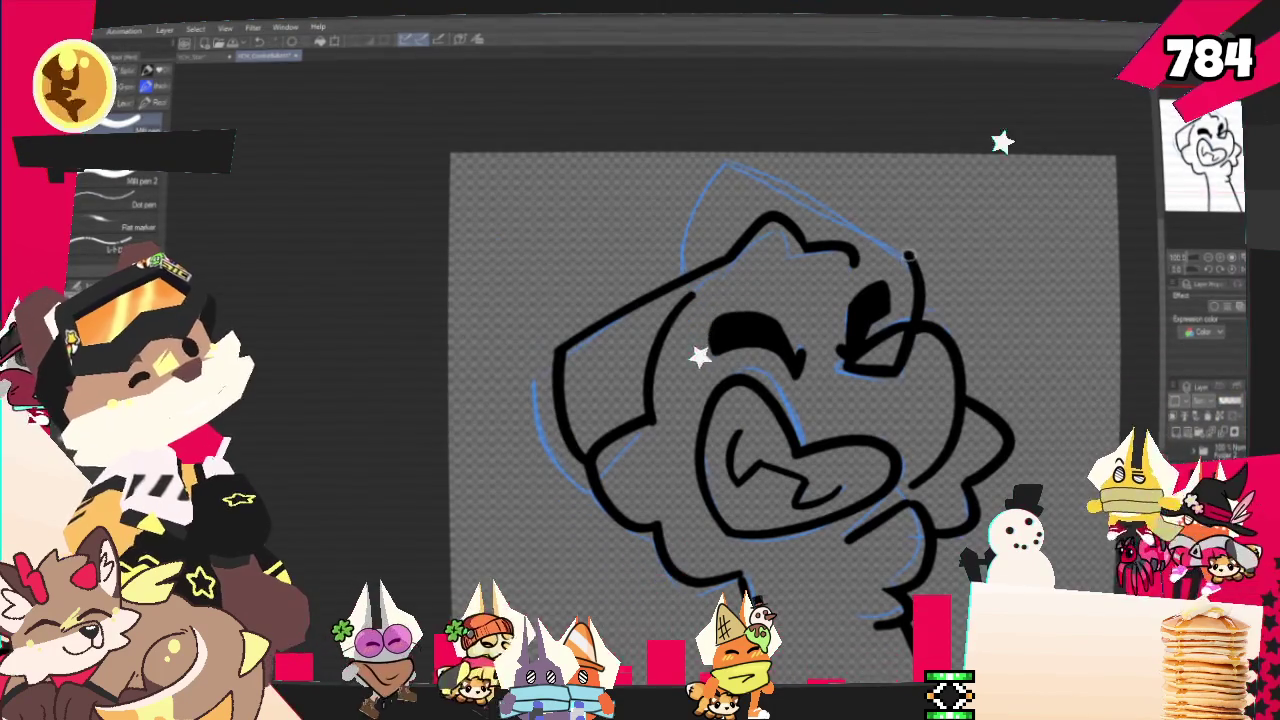
{"action": "left_click_drag", "start_coordinate": [910, 258], "coordinate": [705, 265]}
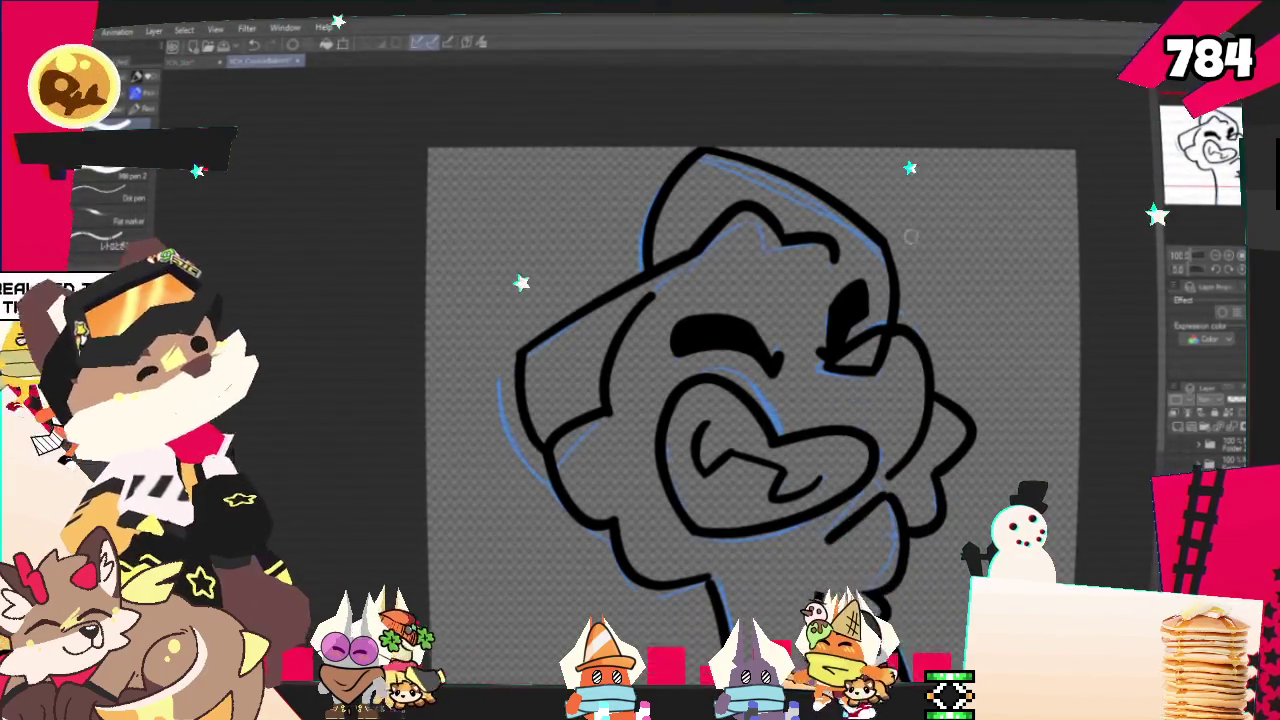
{"action": "scroll", "coordinate": [750, 400], "scroll_direction": "down", "scroll_amount": 3}
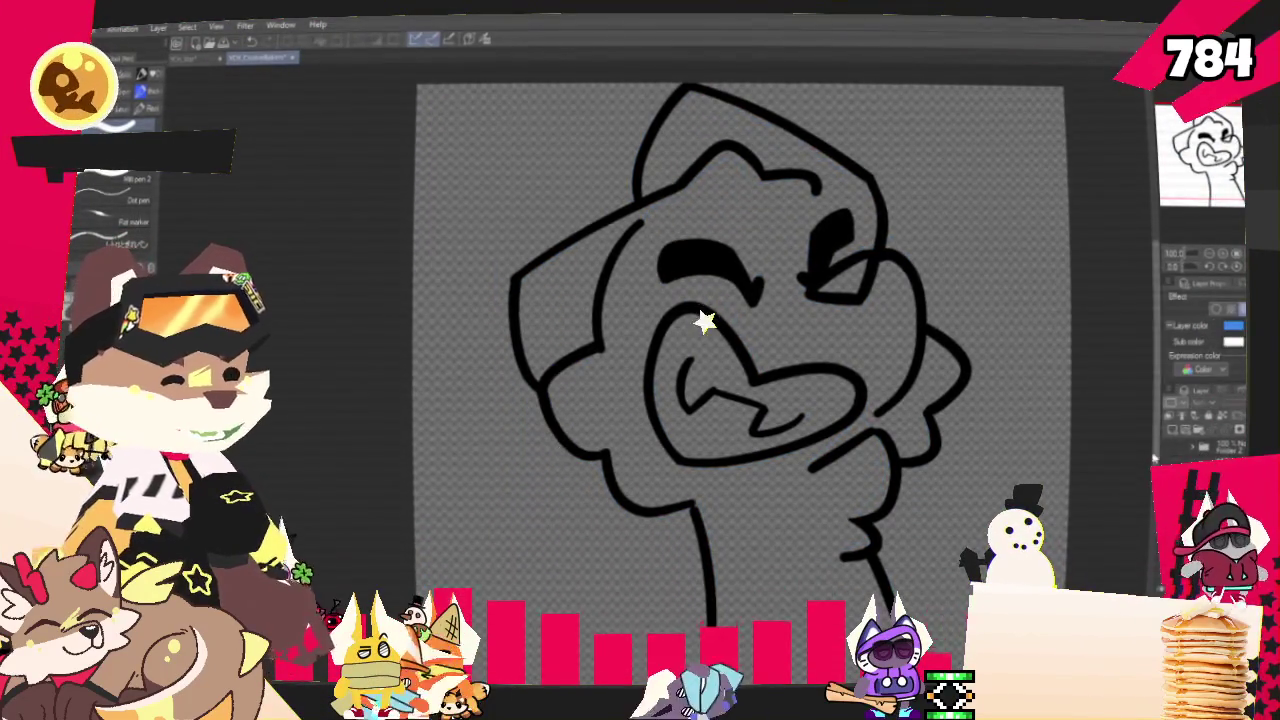
Load the yellow fox sticker sheet into a floating reference window beside the canvas
{"action": "scroll", "coordinate": [783, 402], "scroll_direction": "down", "scroll_amount": 3}
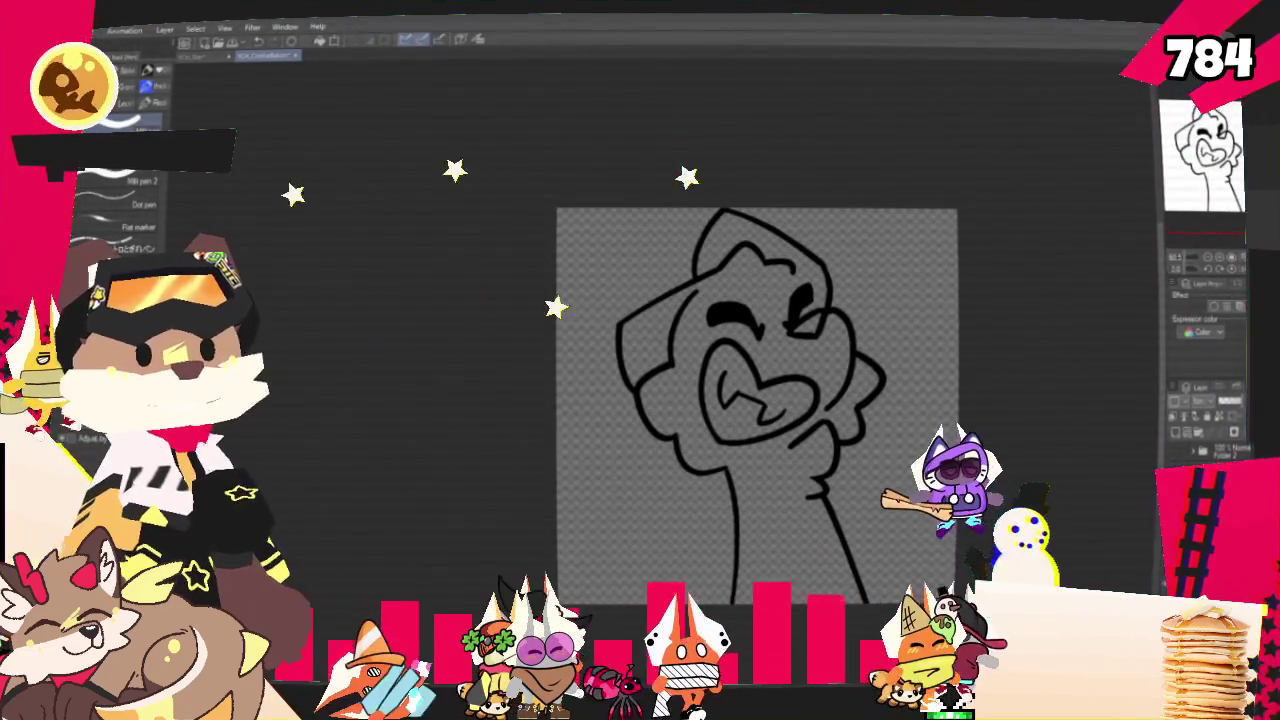
{"action": "key", "text": "alt+Tab"}
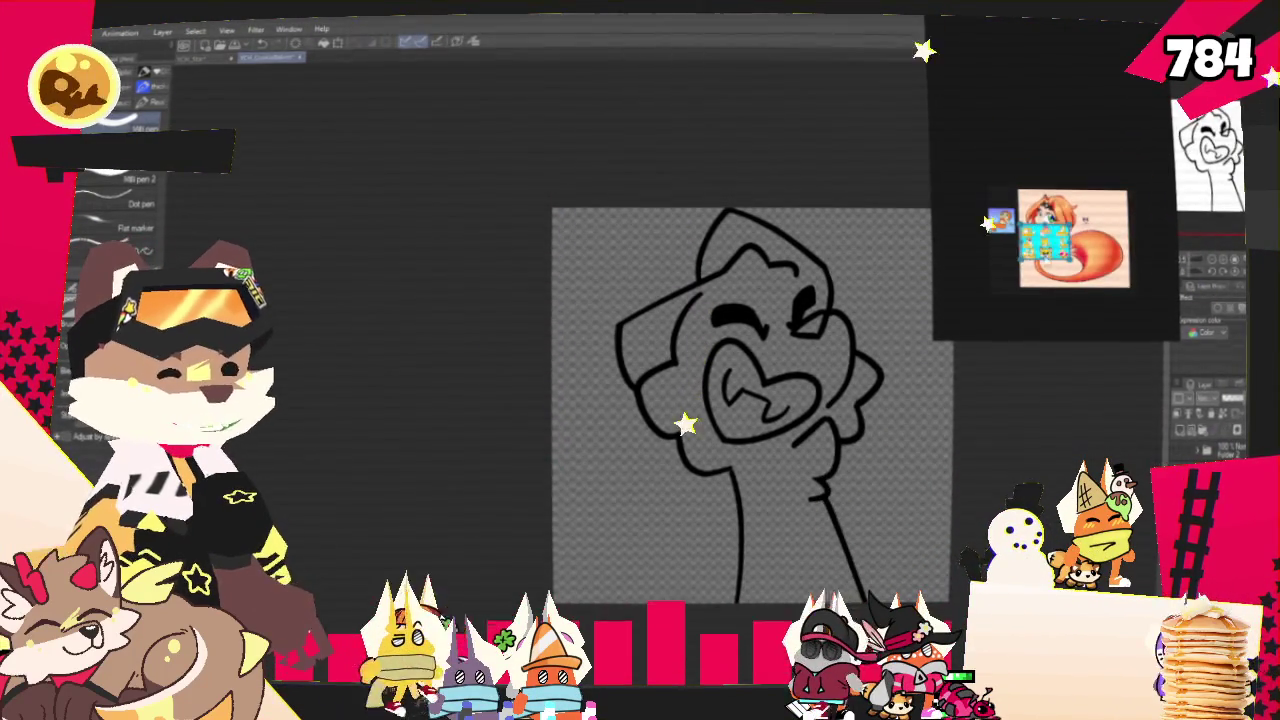
{"action": "left_click_drag", "start_coordinate": [1010, 255], "coordinate": [1040, 240]}
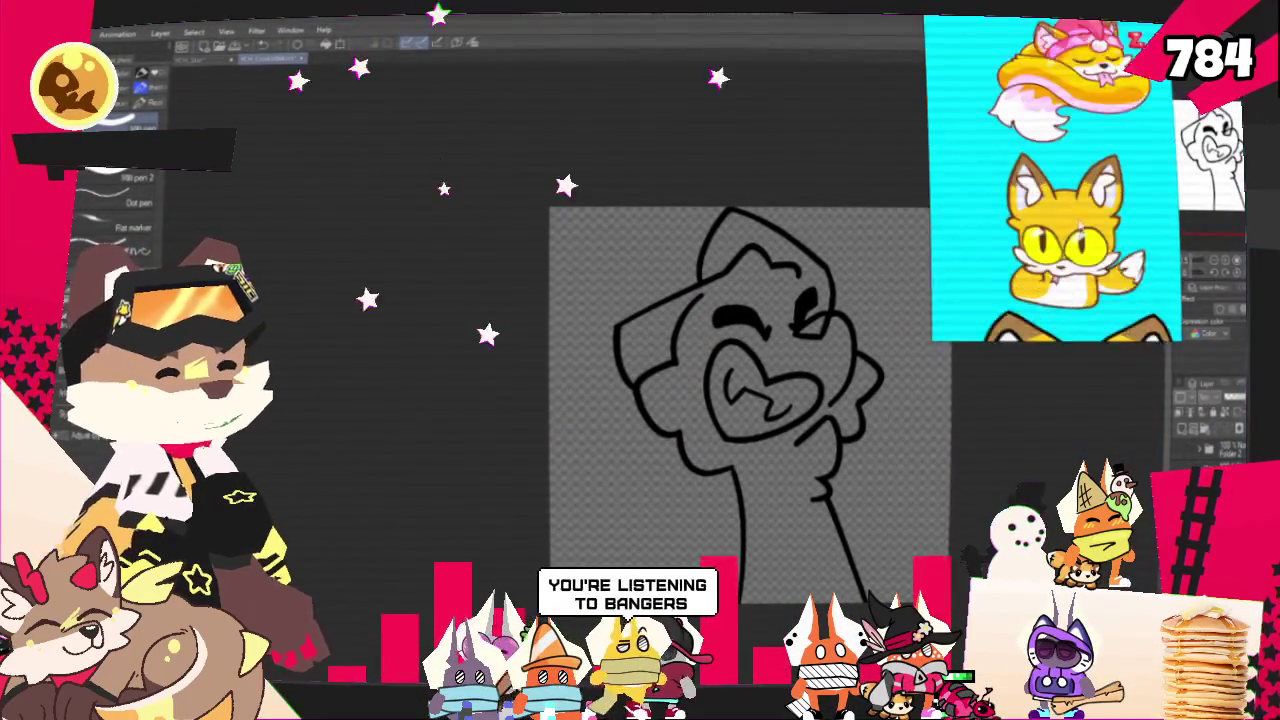
{"action": "scroll", "coordinate": [757, 351], "scroll_direction": "down", "scroll_amount": 2}
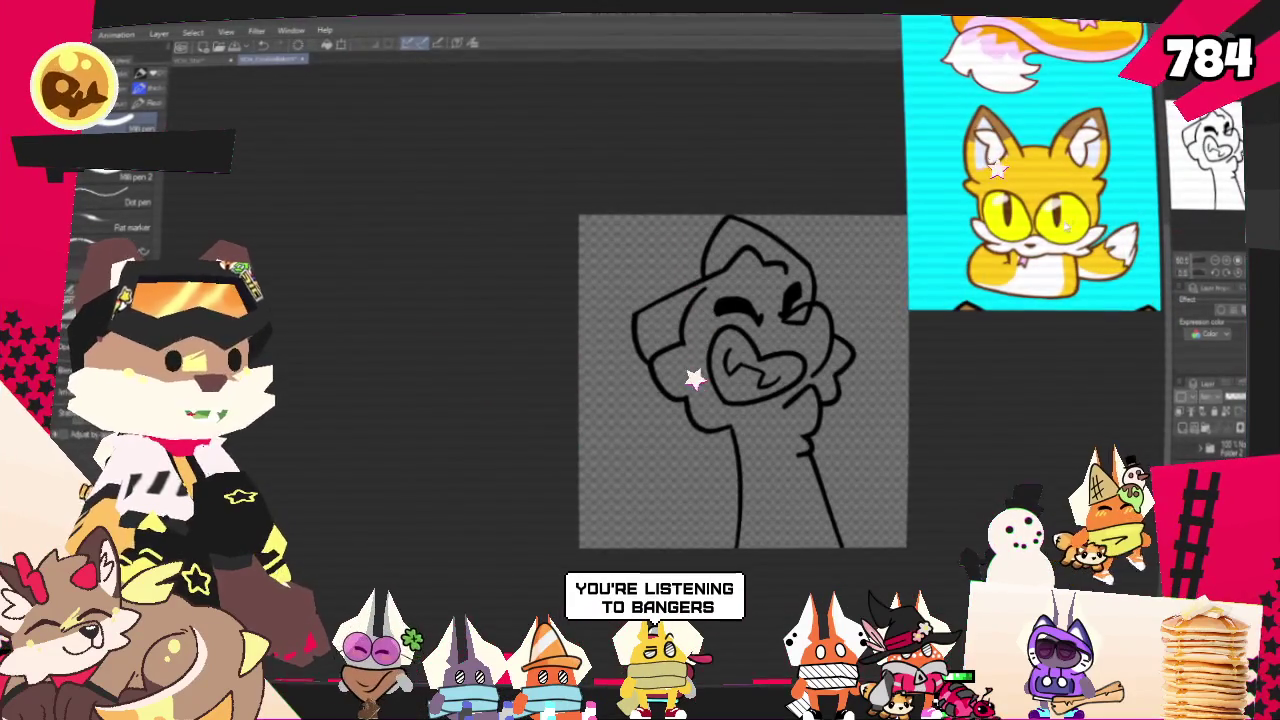
{"action": "scroll", "coordinate": [778, 357], "scroll_direction": "up", "scroll_amount": 2}
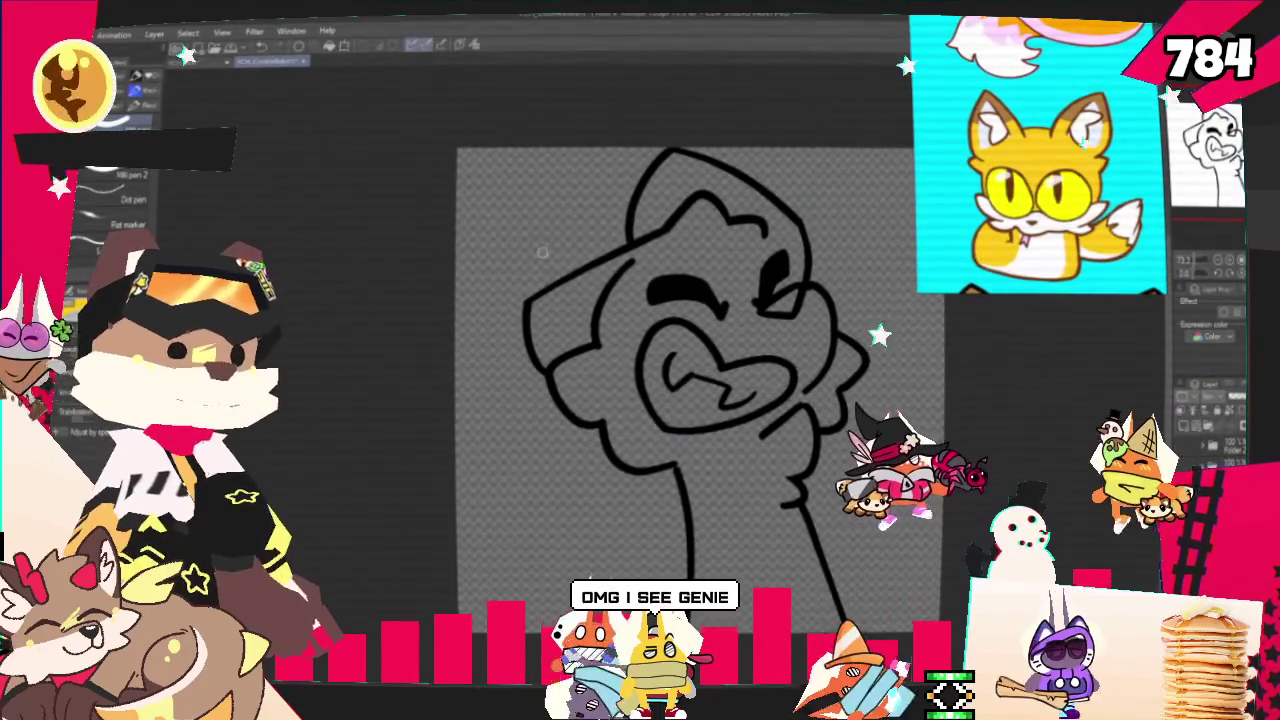
{"action": "left_click_drag", "start_coordinate": [700, 400], "coordinate": [662, 378]}
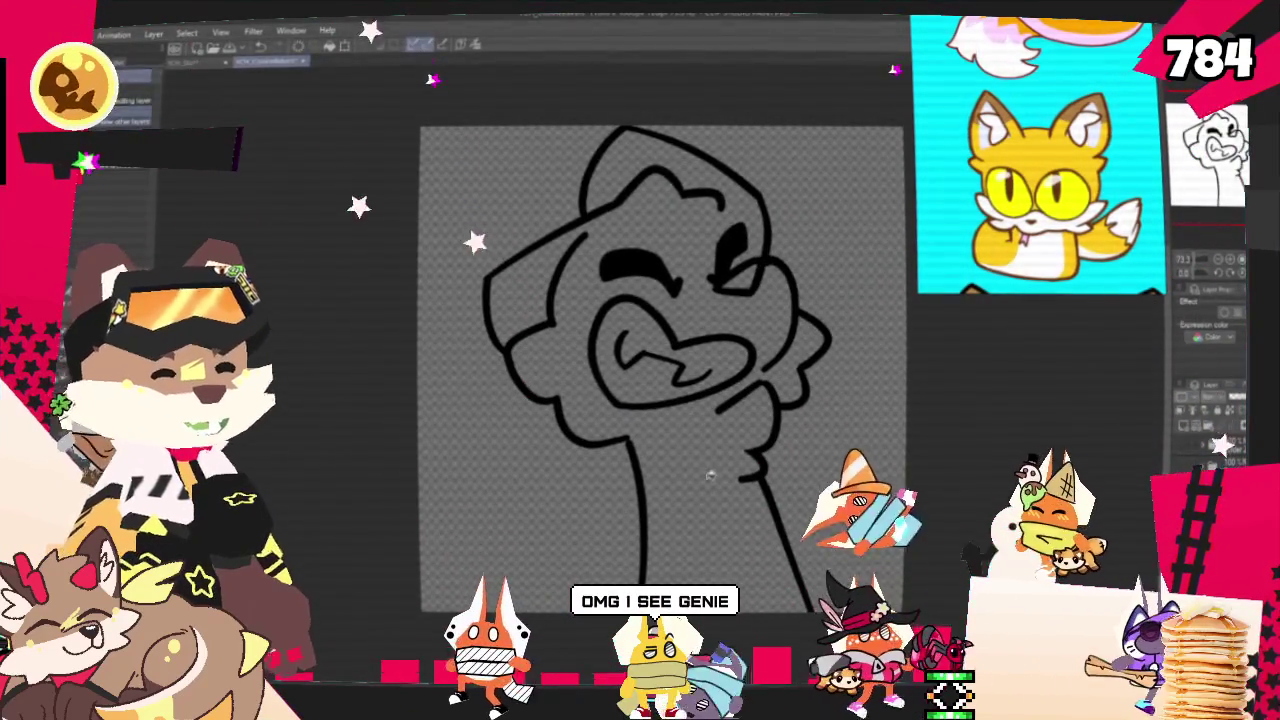
Fill the head and neck flat yellow and draw a white guide line down the neck
{"action": "left_click", "coordinate": [560, 254]}
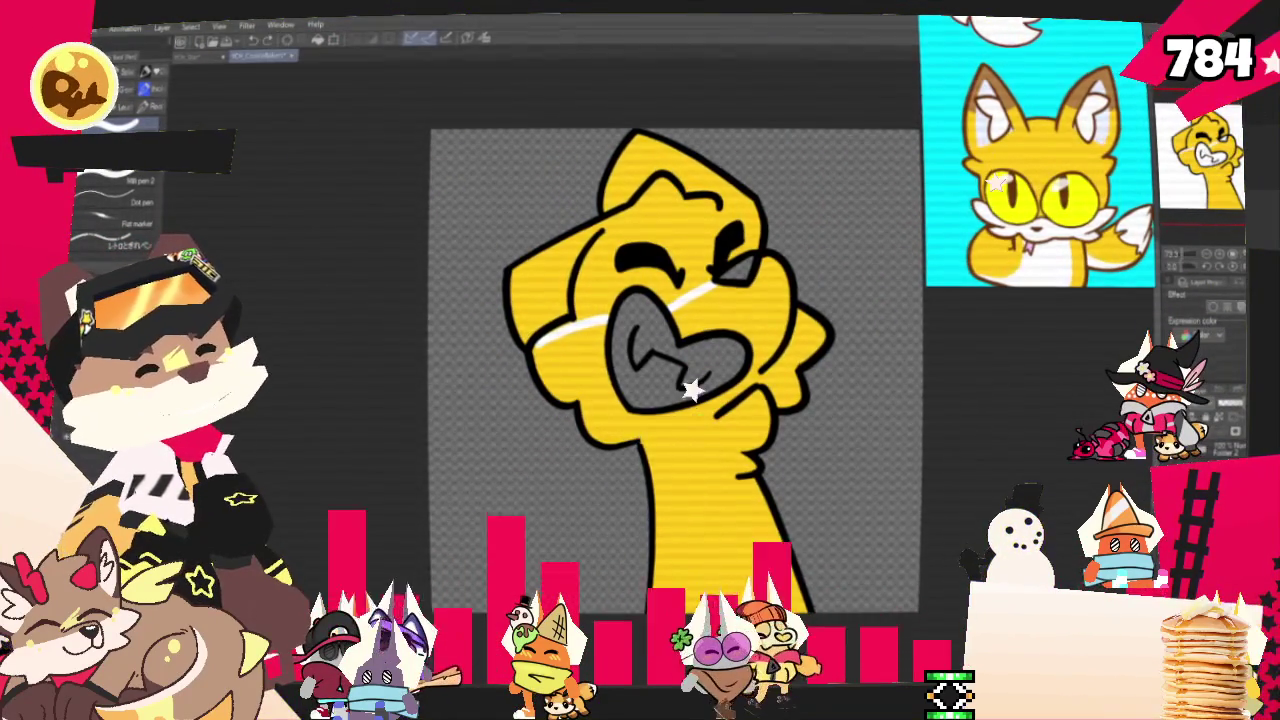
{"action": "left_click_drag", "start_coordinate": [672, 438], "coordinate": [676, 602]}
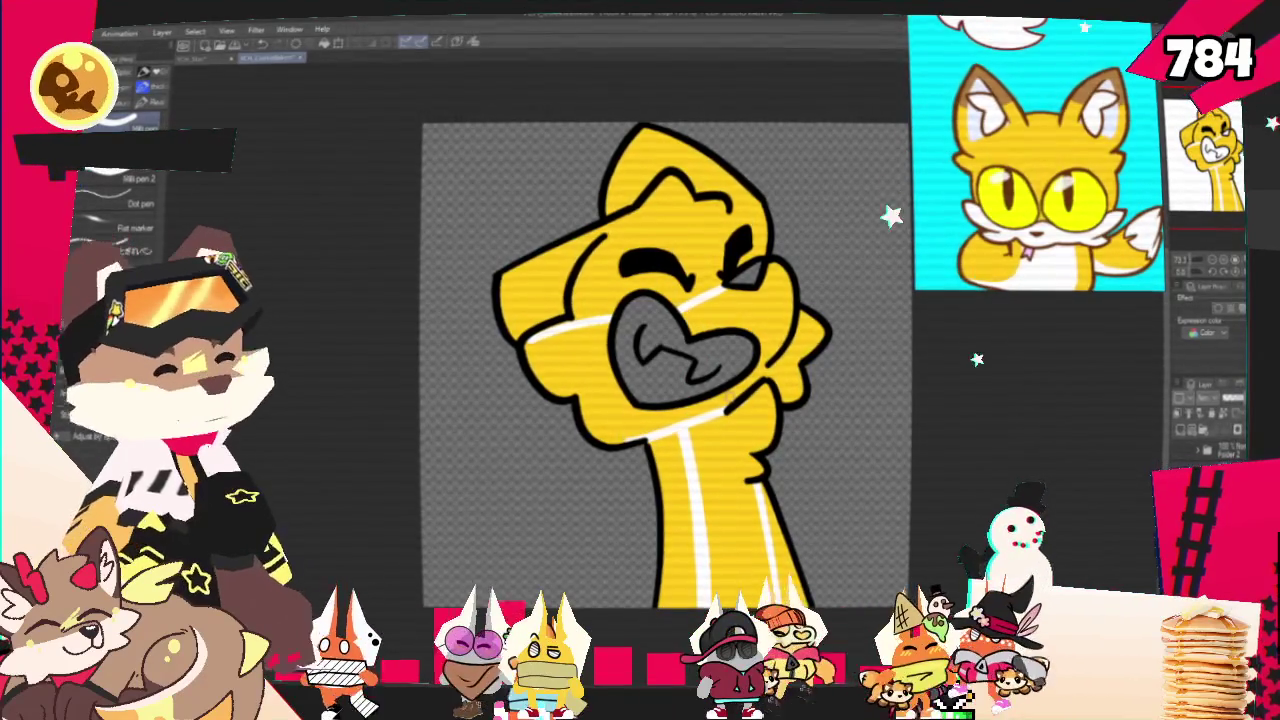
Fill the muzzle and chest white and paint brown patches on the head's top and left side
{"action": "key", "text": "g"}
{"action": "left_click", "coordinate": [740, 424]}
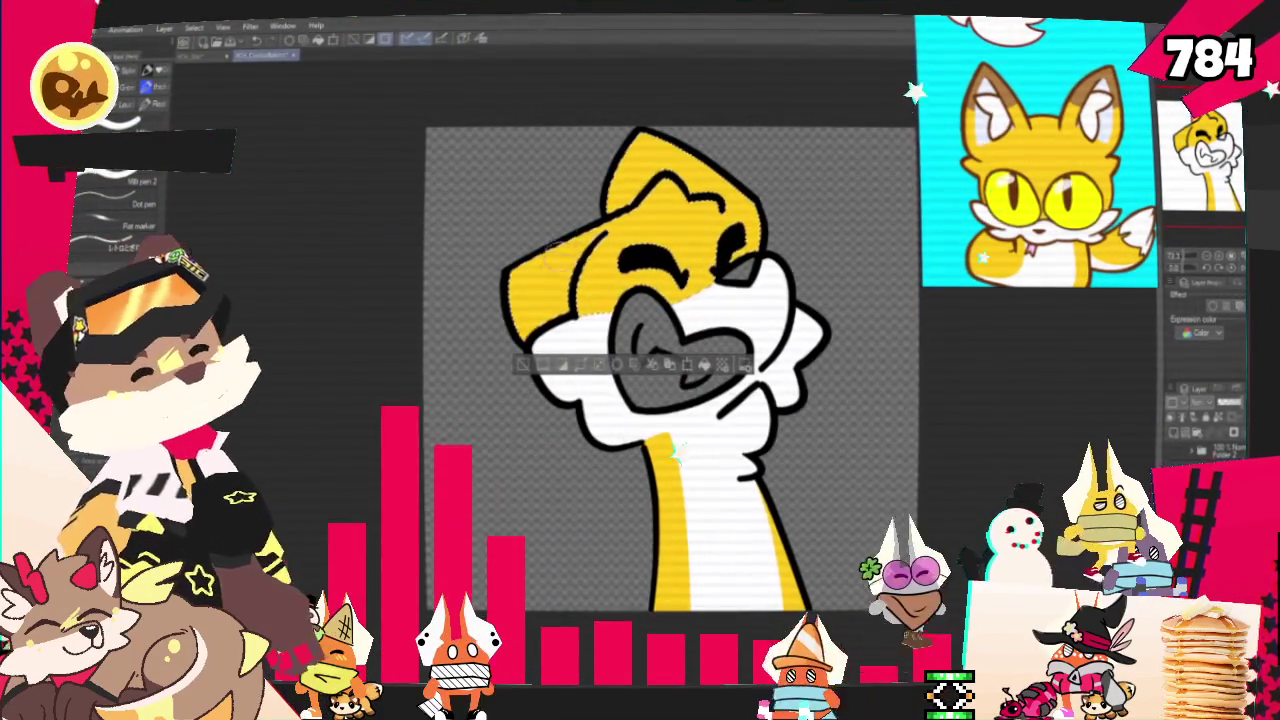
{"action": "left_click_drag", "start_coordinate": [545, 255], "coordinate": [555, 305]}
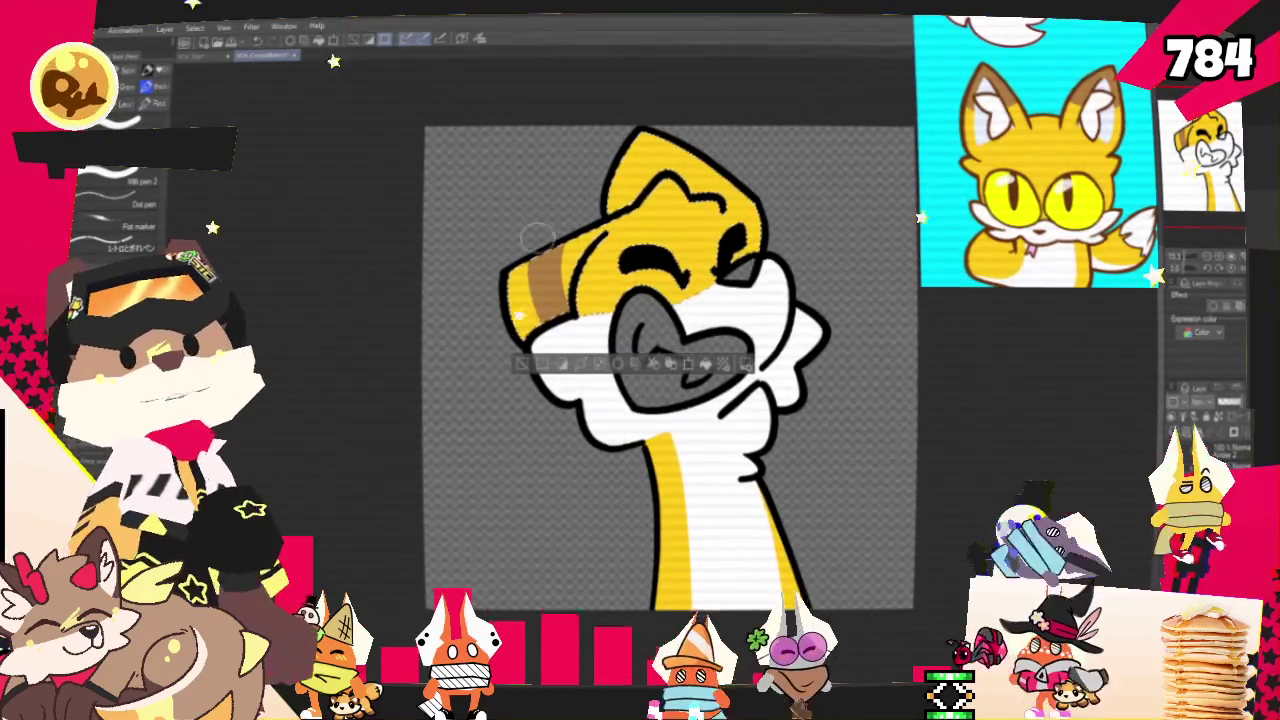
{"action": "left_click_drag", "start_coordinate": [630, 150], "coordinate": [715, 165]}
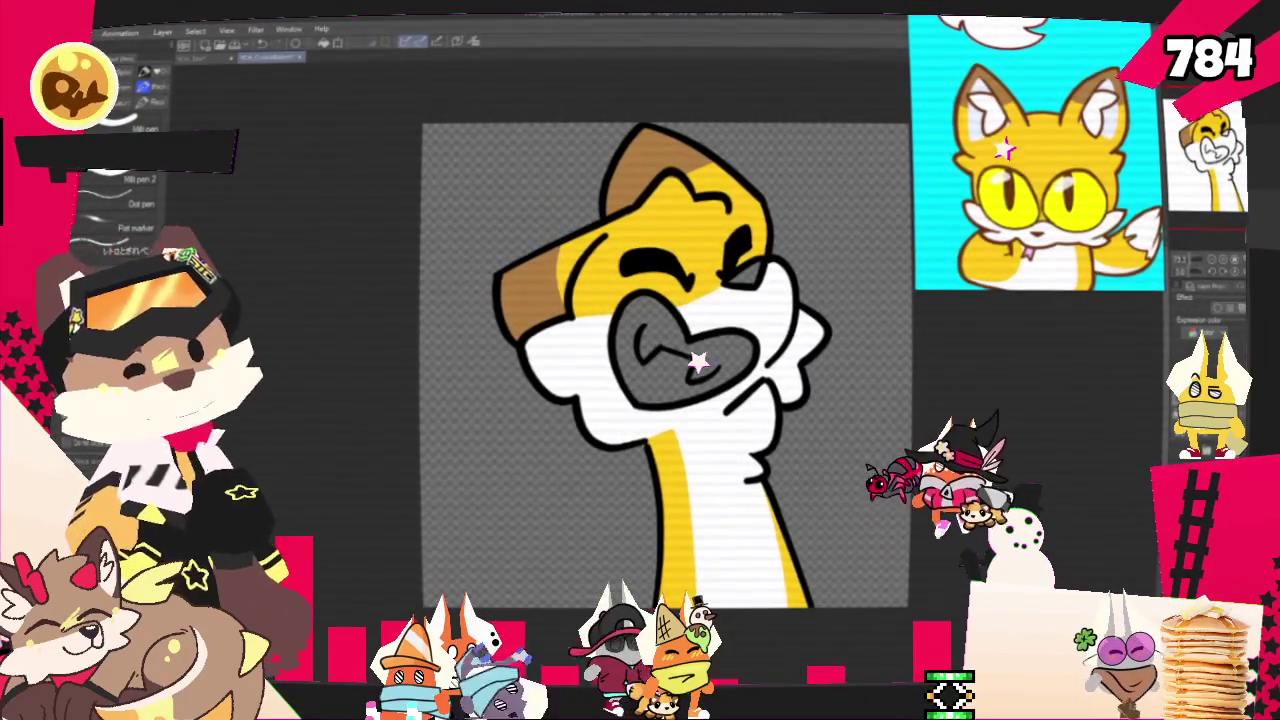
Fill the inside of the mouth white and zoom out to see the whole drawing
{"action": "key", "text": "g"}
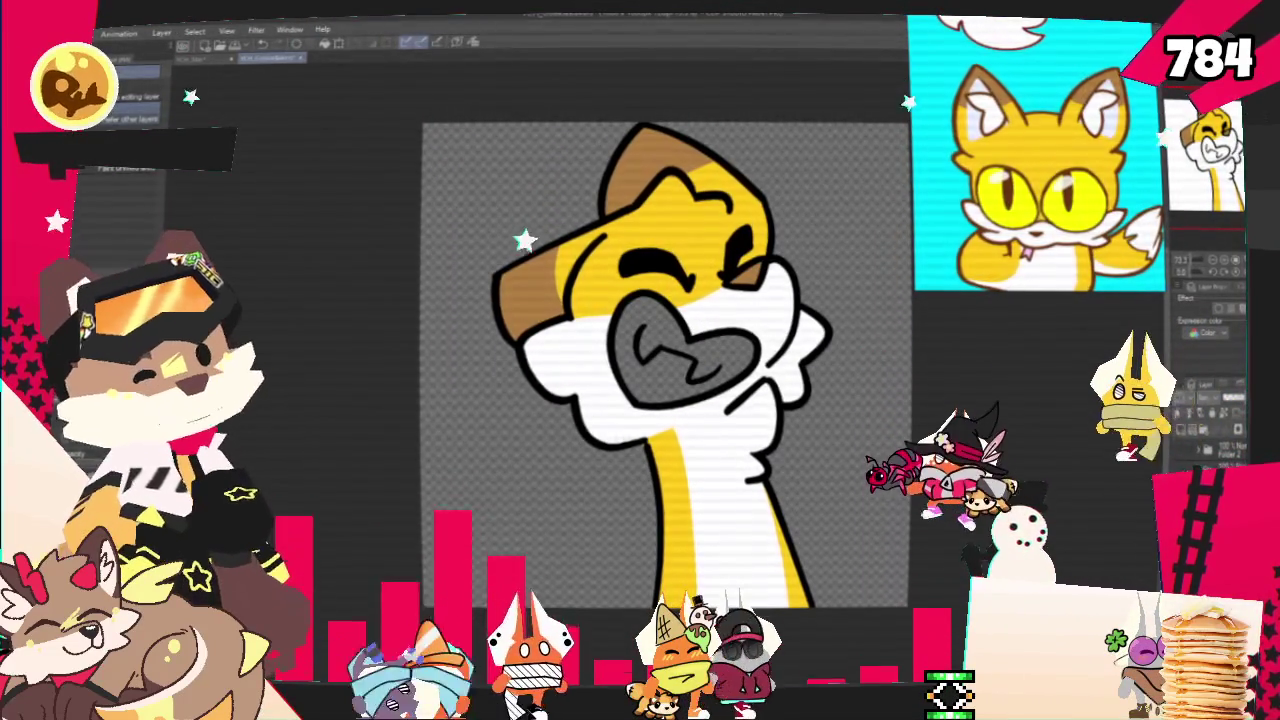
{"action": "left_click", "coordinate": [665, 350]}
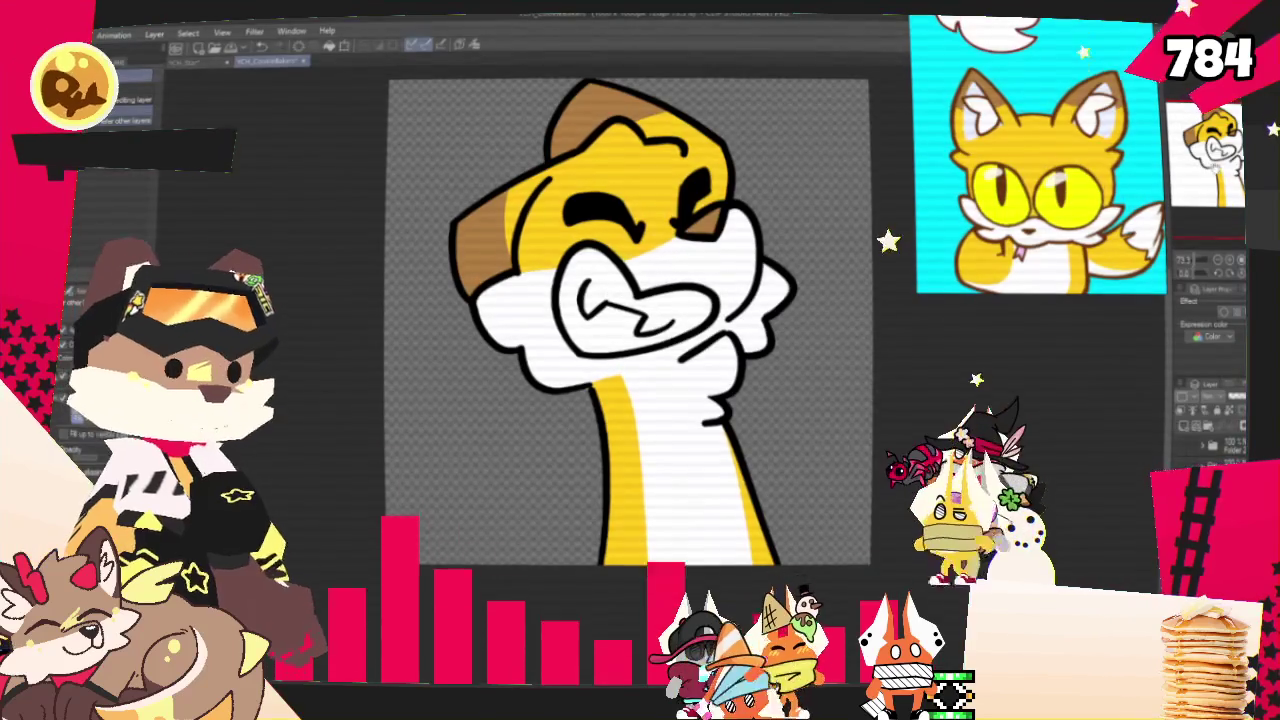
{"action": "key", "text": "ctrl+minus"}
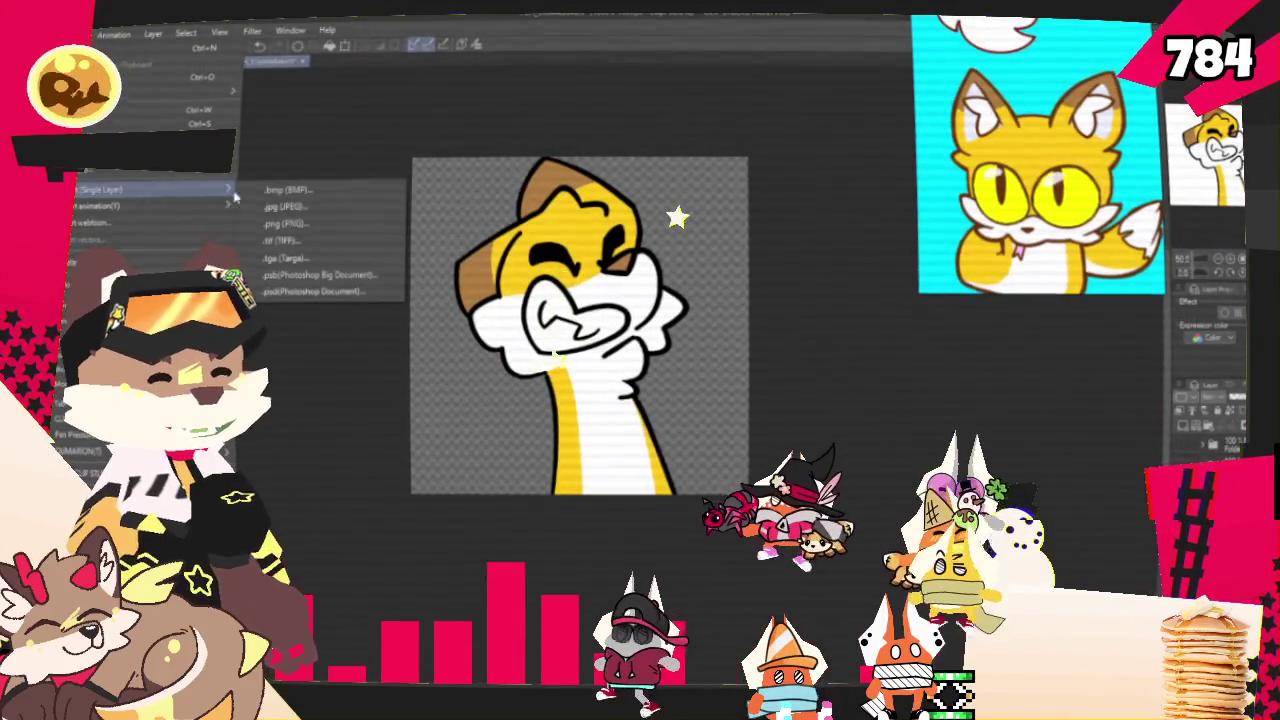
Export the drawing as a single-layer .png into the CookieBakers folder
{"action": "left_click", "coordinate": [267, 228]}
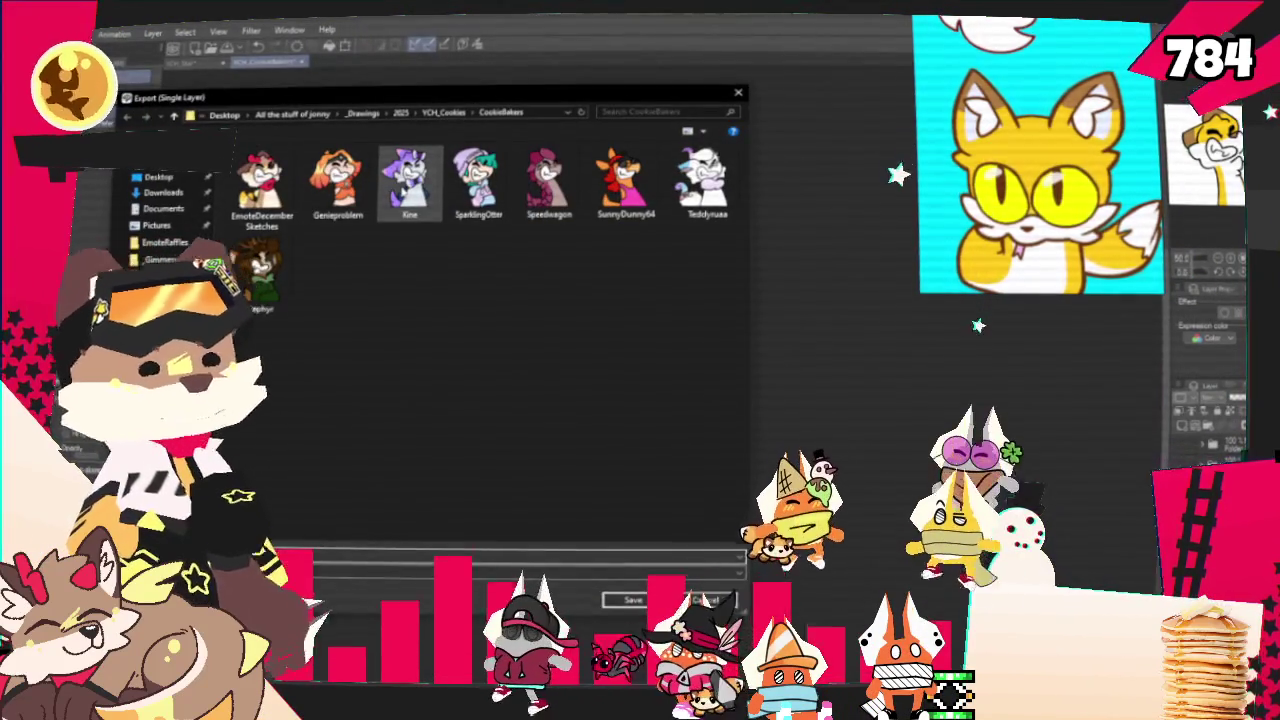
{"action": "key", "text": "Return"}
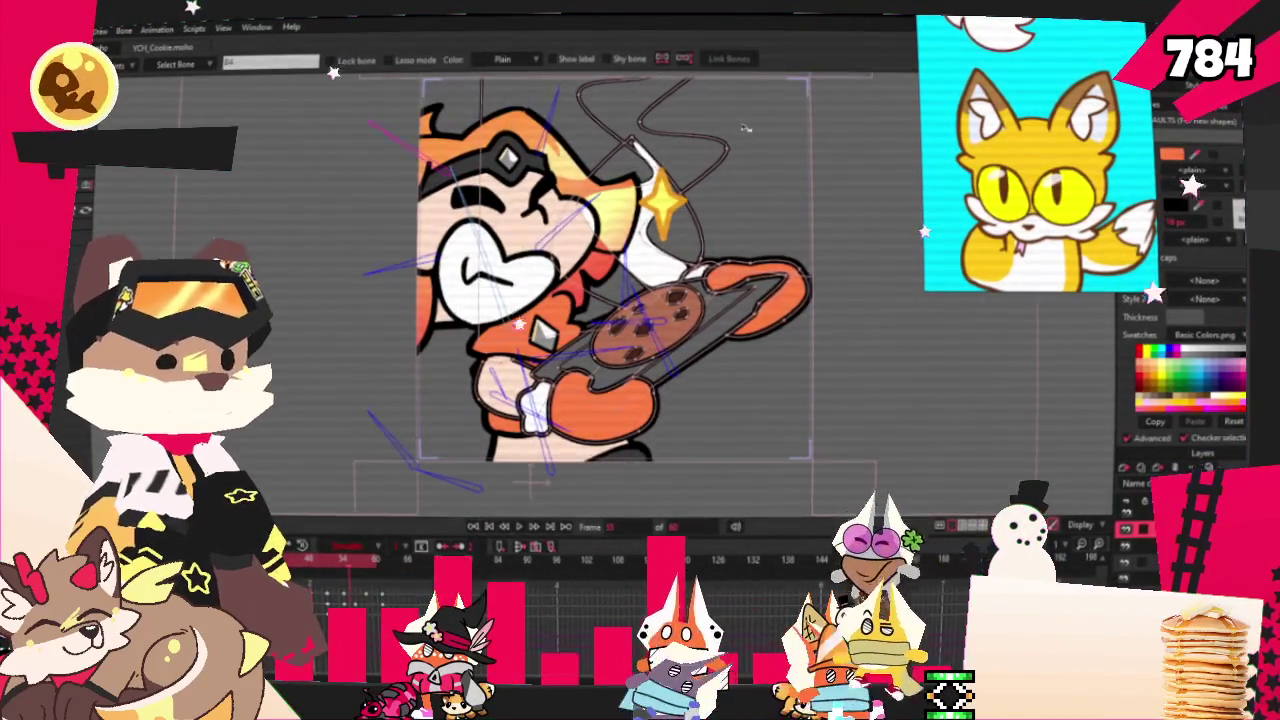
Rewind to frame 0 and toggle the character artwork layer until the brown, red-bowed character shows
{"action": "scroll", "coordinate": [700, 142], "scroll_direction": "down", "scroll_amount": 5}
{"action": "scroll", "coordinate": [720, 138], "scroll_direction": "up", "scroll_amount": 3}
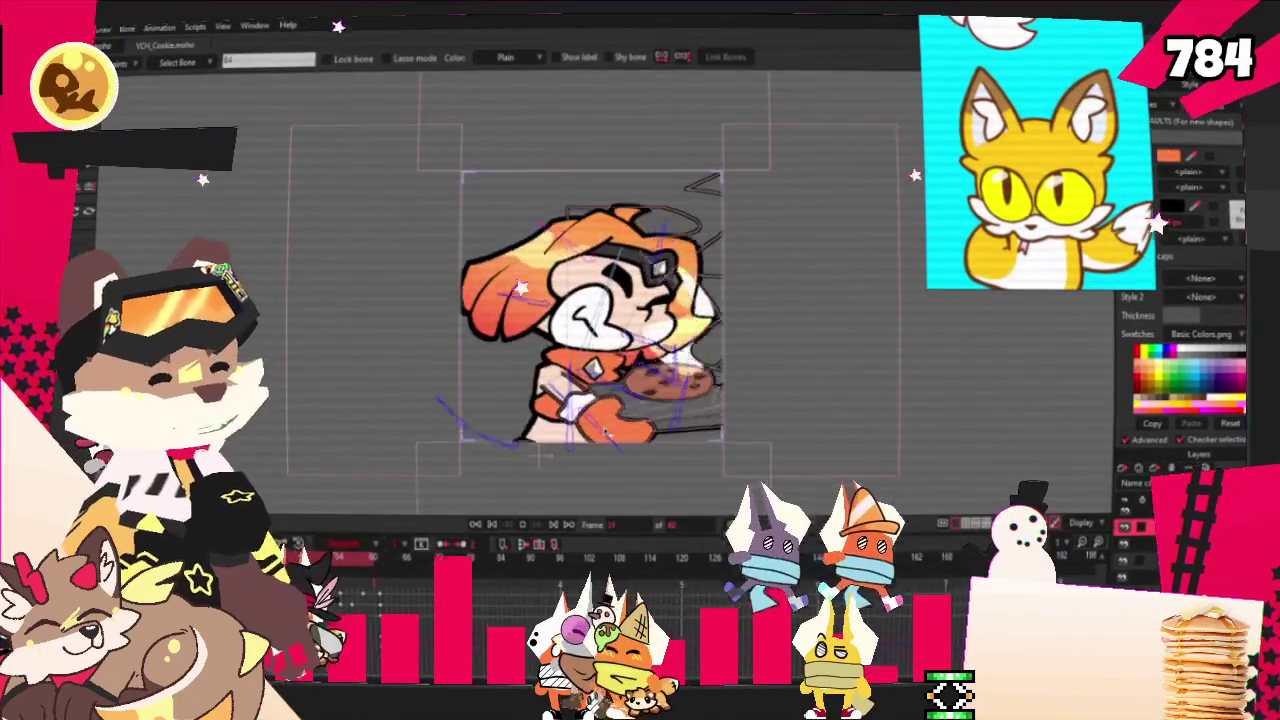
{"action": "left_click", "coordinate": [493, 530]}
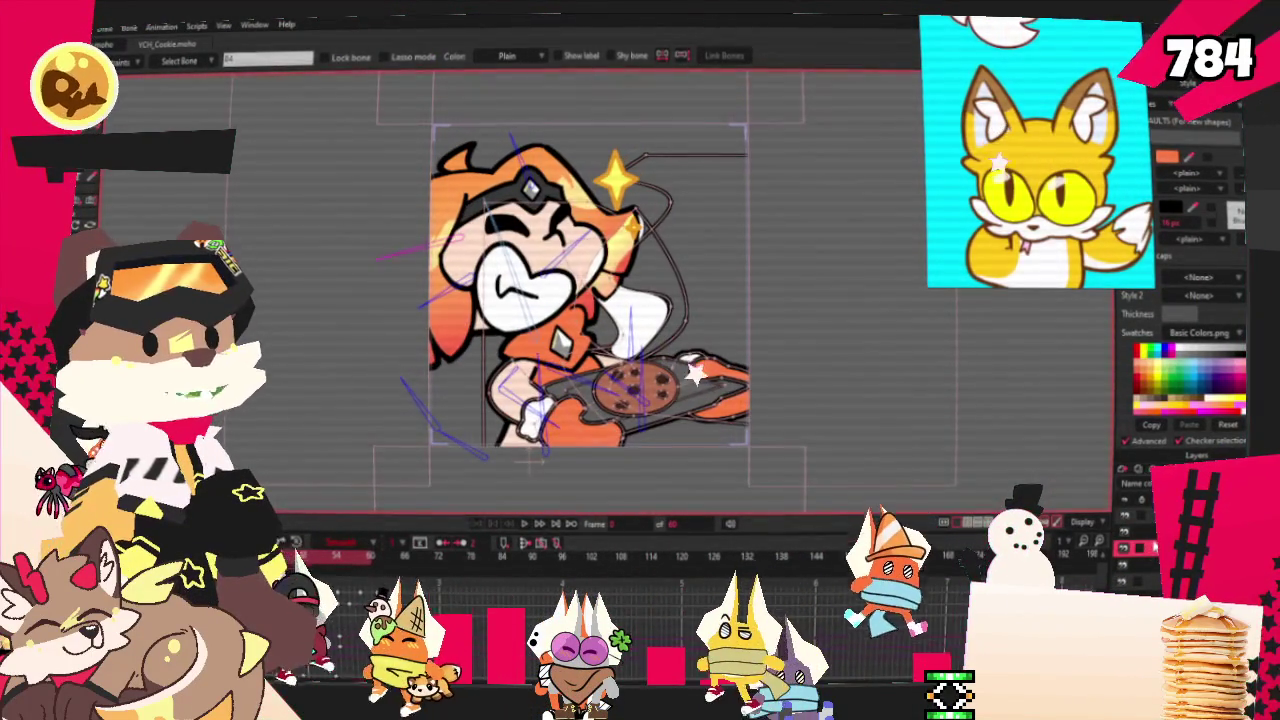
{"action": "left_click", "coordinate": [1124, 548]}
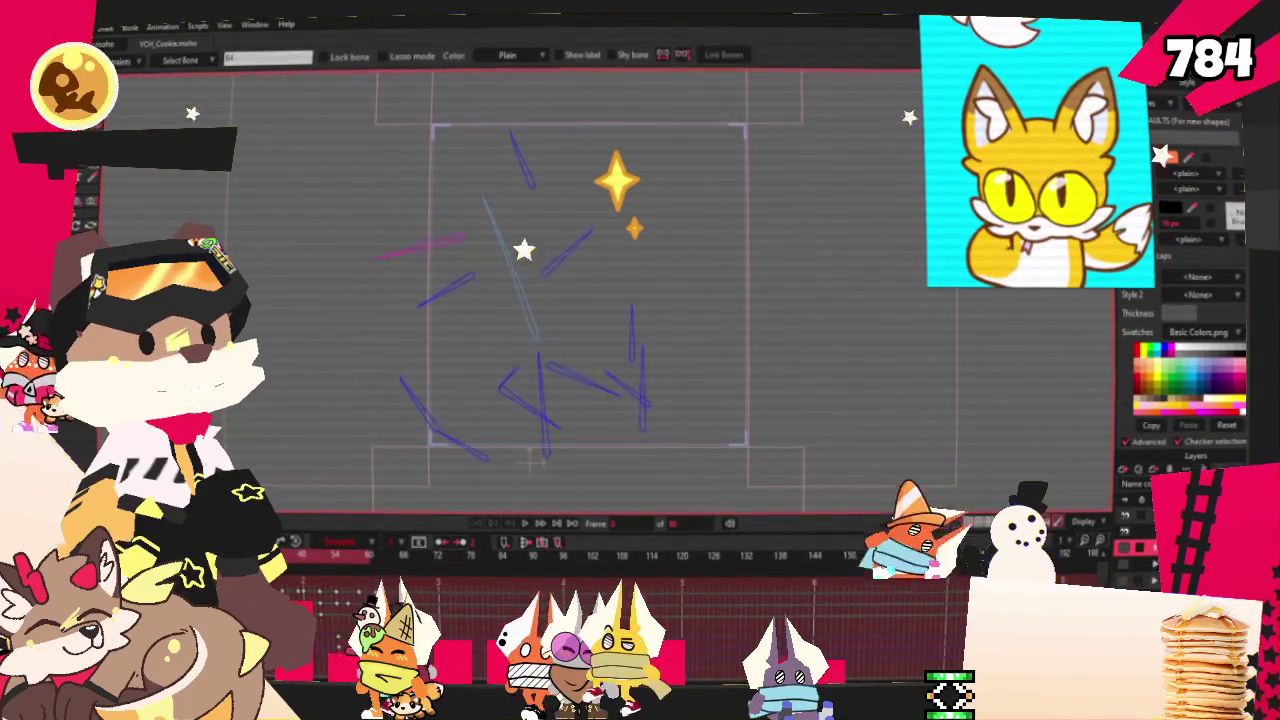
{"action": "left_click", "coordinate": [1124, 548]}
{"action": "left_click", "coordinate": [1124, 548]}
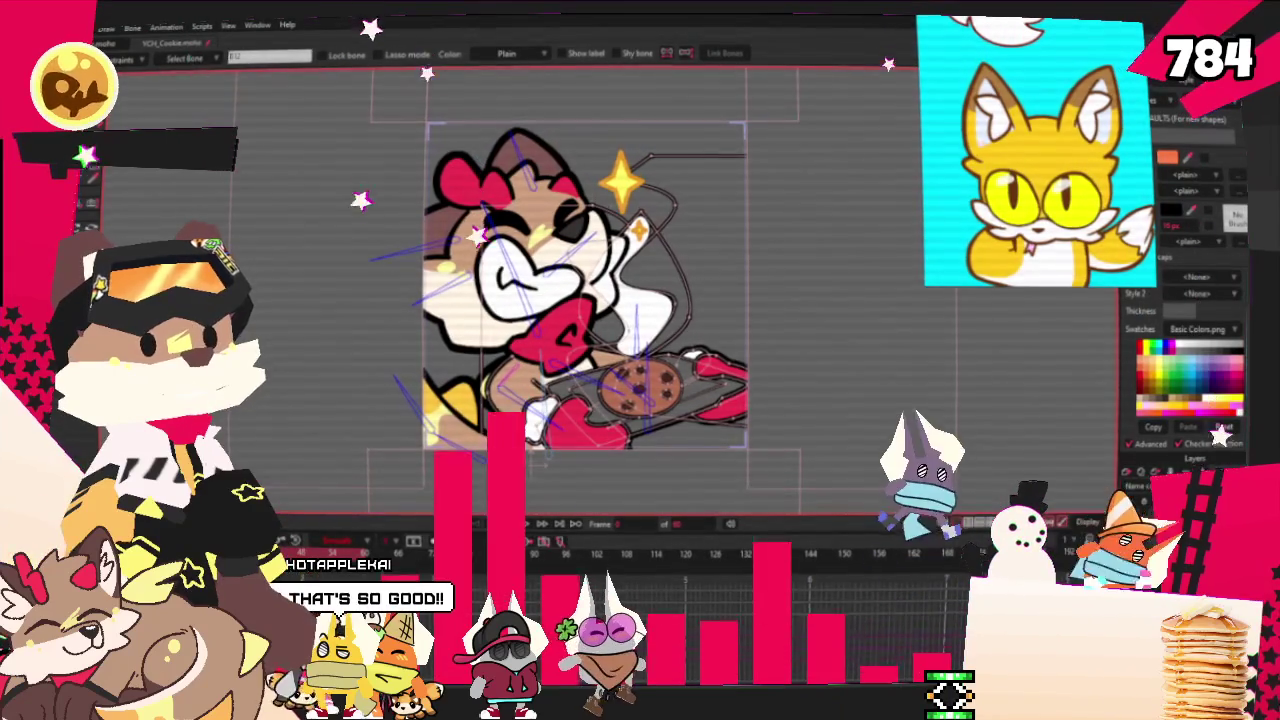
Set the character image layer's source image to the exported yellow fox PNG
{"action": "double_click", "coordinate": [1170, 548]}
{"action": "left_click", "coordinate": [768, 94]}
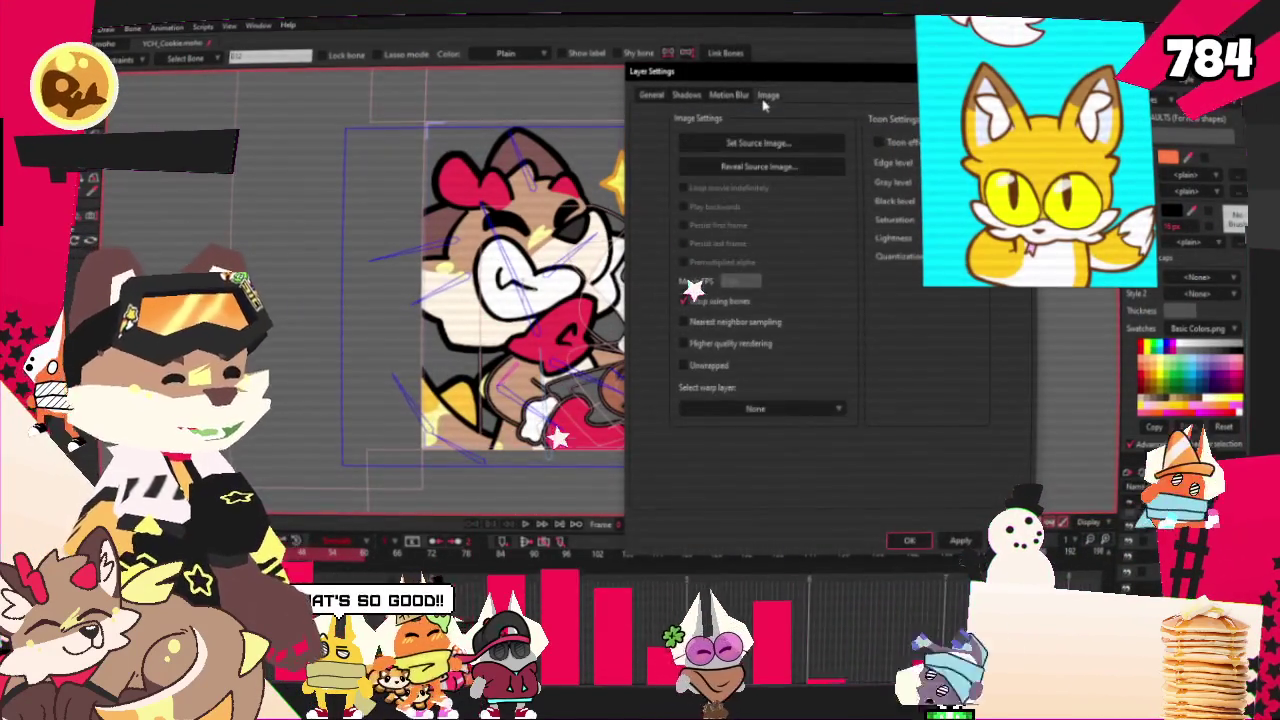
{"action": "left_click", "coordinate": [740, 142]}
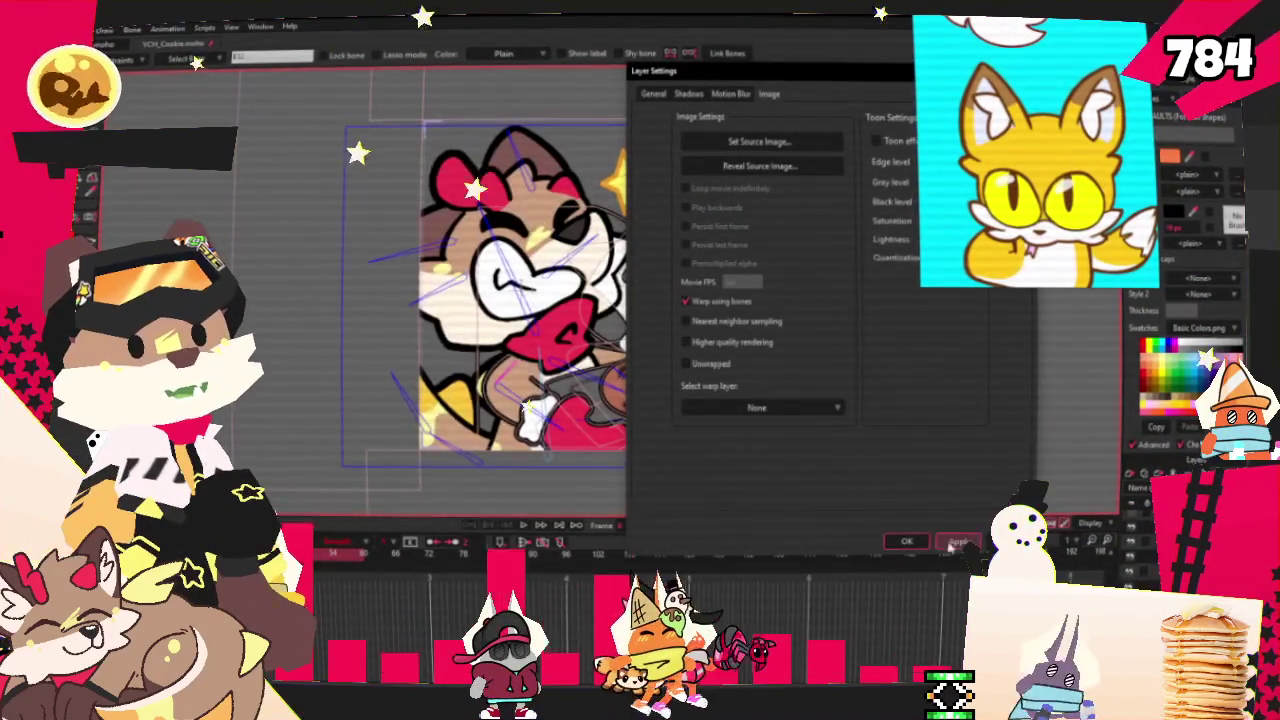
{"action": "left_click", "coordinate": [956, 542]}
{"action": "left_click", "coordinate": [906, 541]}
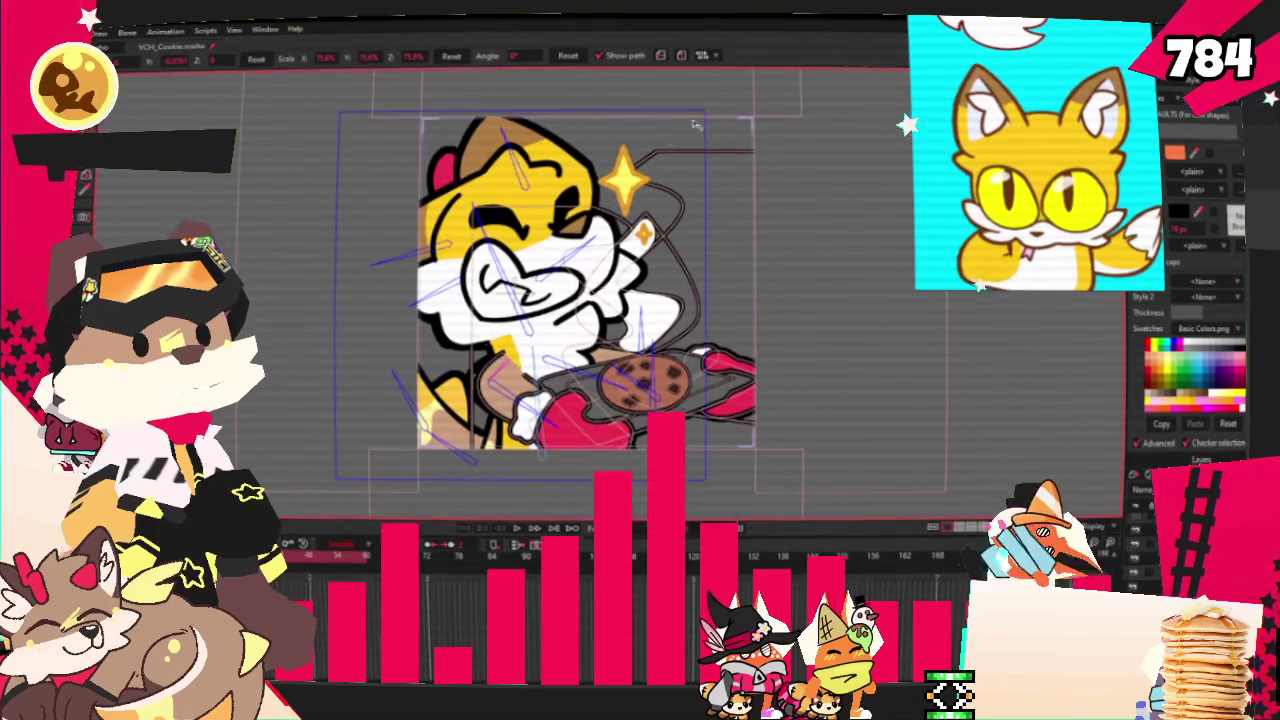
Scale the fox head image up to about 112%
{"action": "left_click_drag", "start_coordinate": [706, 115], "coordinate": [598, 198]}
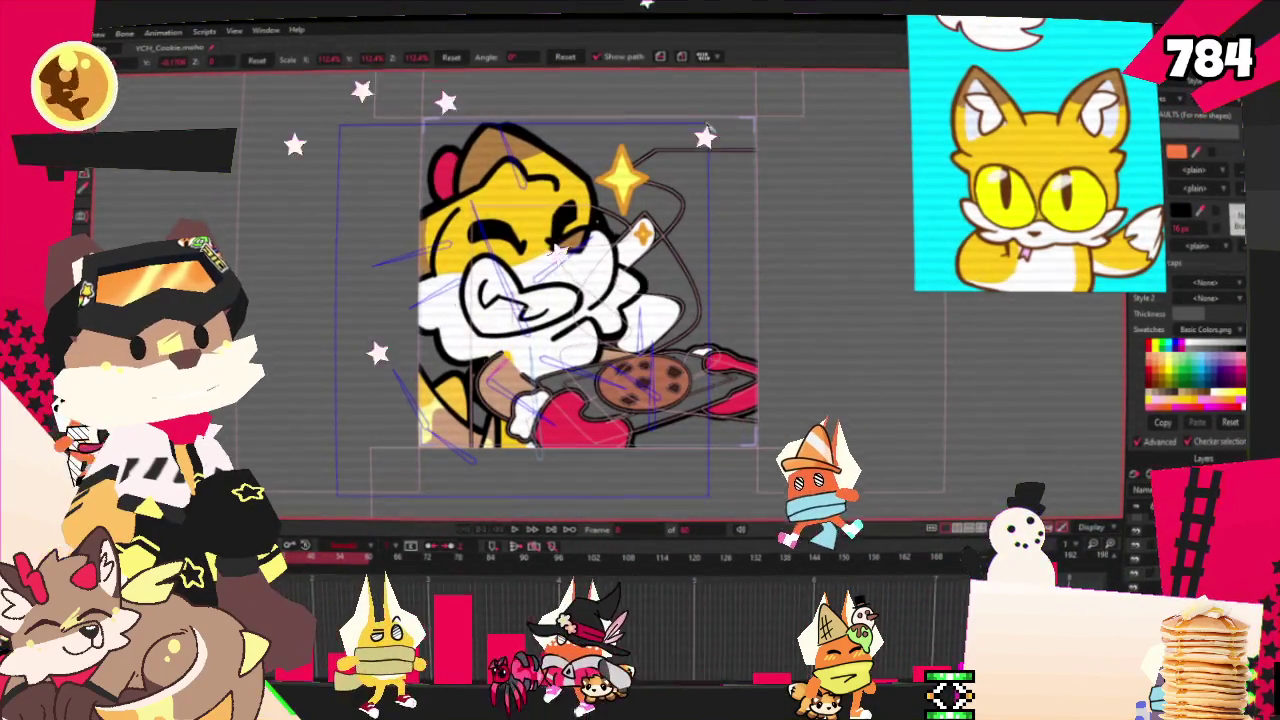
{"action": "scroll", "coordinate": [580, 280], "scroll_direction": "down", "scroll_amount": 2}
{"action": "scroll", "coordinate": [587, 245], "scroll_direction": "up", "scroll_amount": 2}
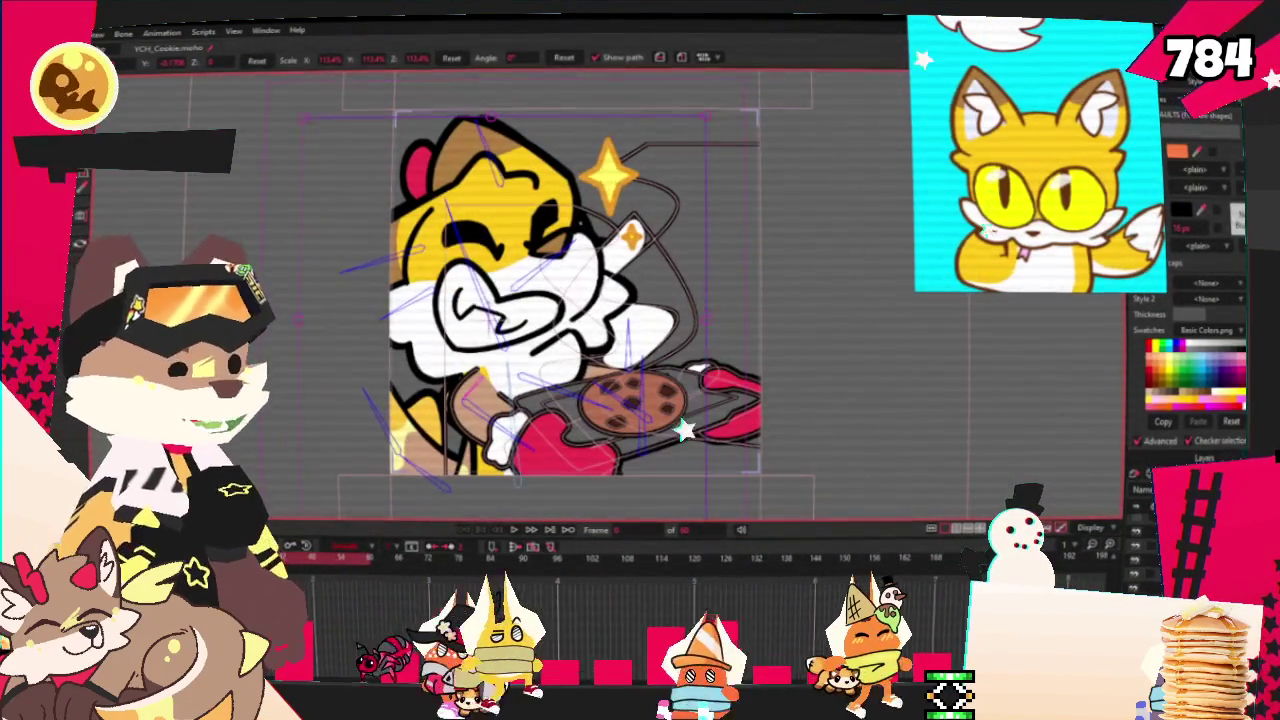
On the hand-and-tray layer, select and adjust the hand and tray vector points
{"action": "left_click", "coordinate": [575, 495]}
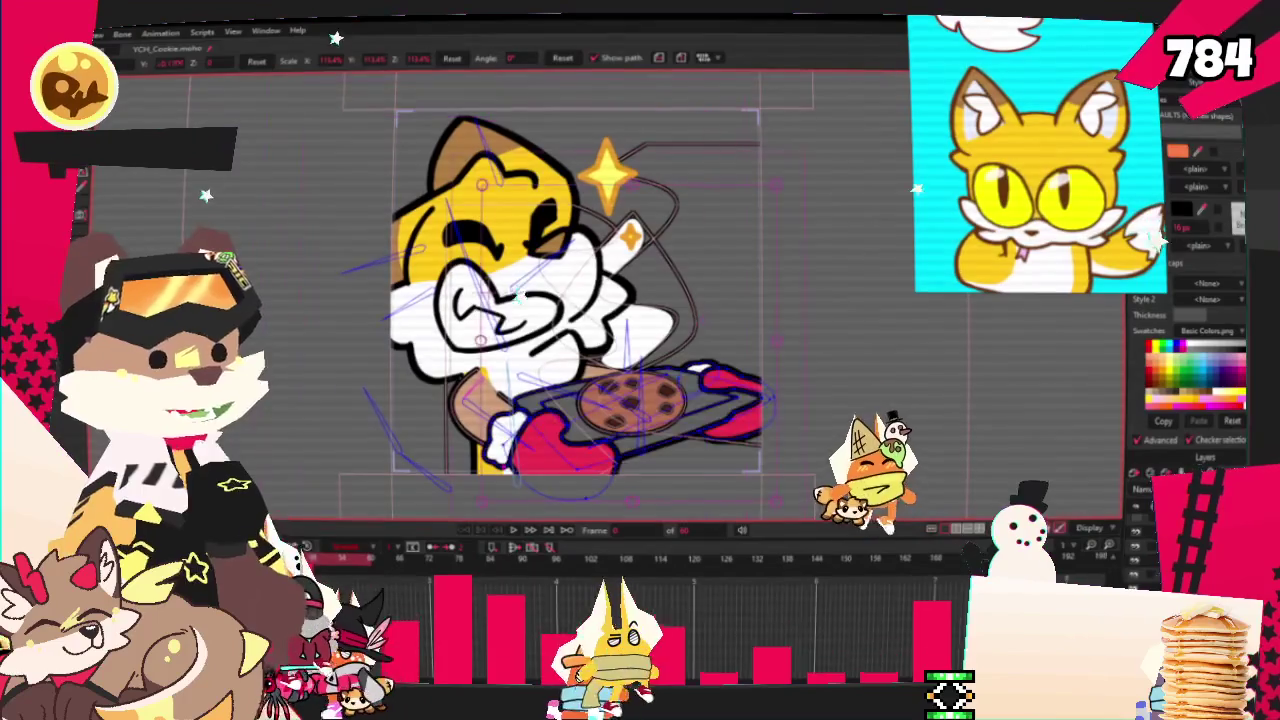
{"action": "key", "text": "g"}
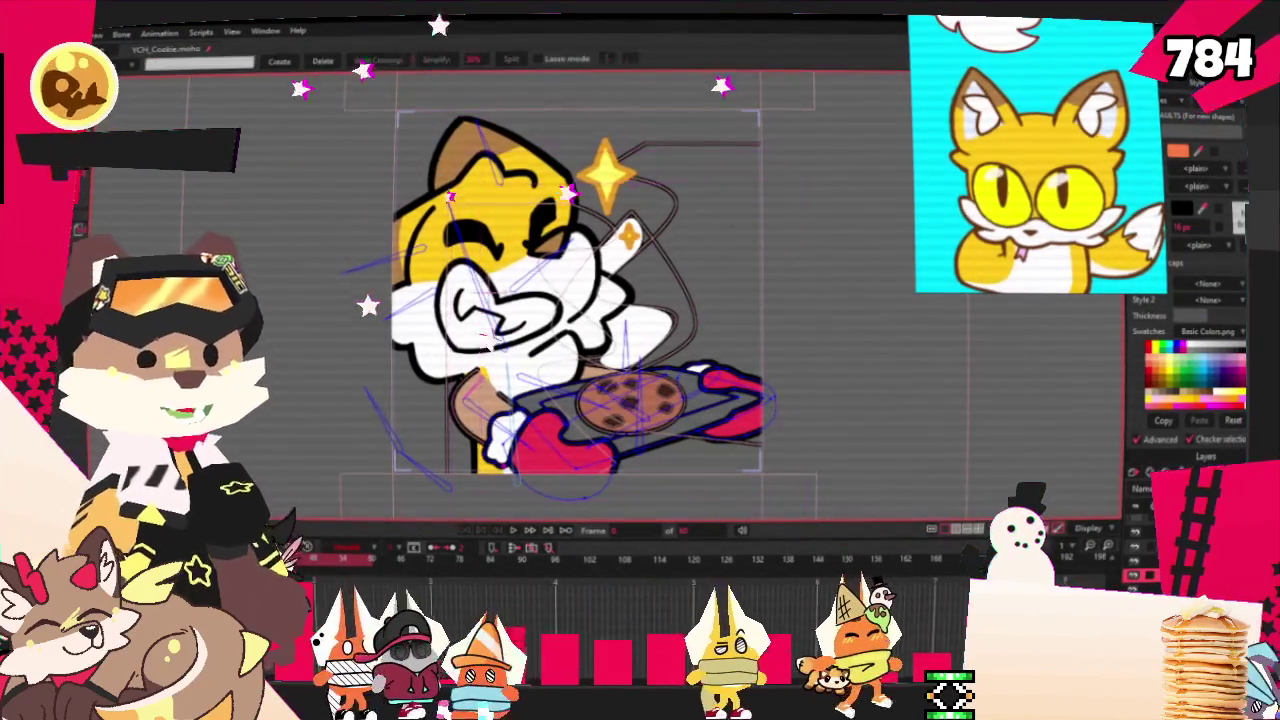
{"action": "scroll", "coordinate": [575, 300], "scroll_direction": "up", "scroll_amount": 2}
{"action": "scroll", "coordinate": [575, 300], "scroll_direction": "down", "scroll_amount": 3}
{"action": "scroll", "coordinate": [519, 317], "scroll_direction": "up", "scroll_amount": 2}
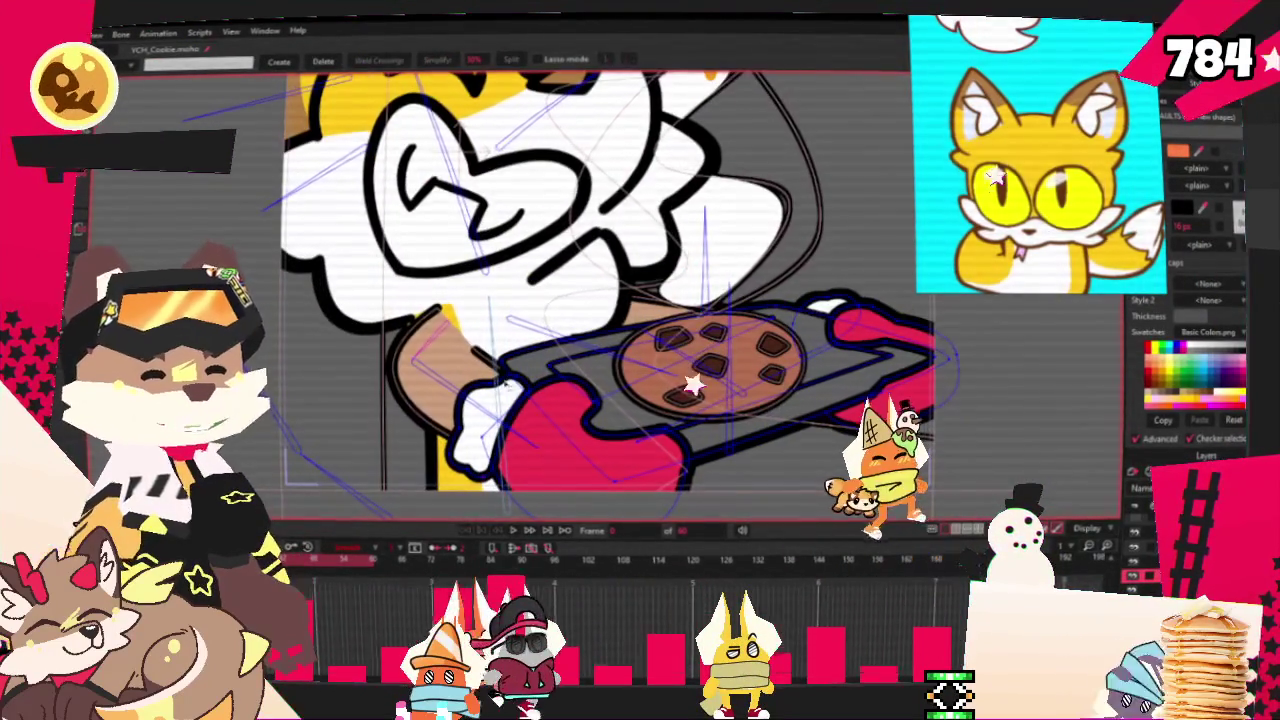
{"action": "left_click", "coordinate": [518, 315]}
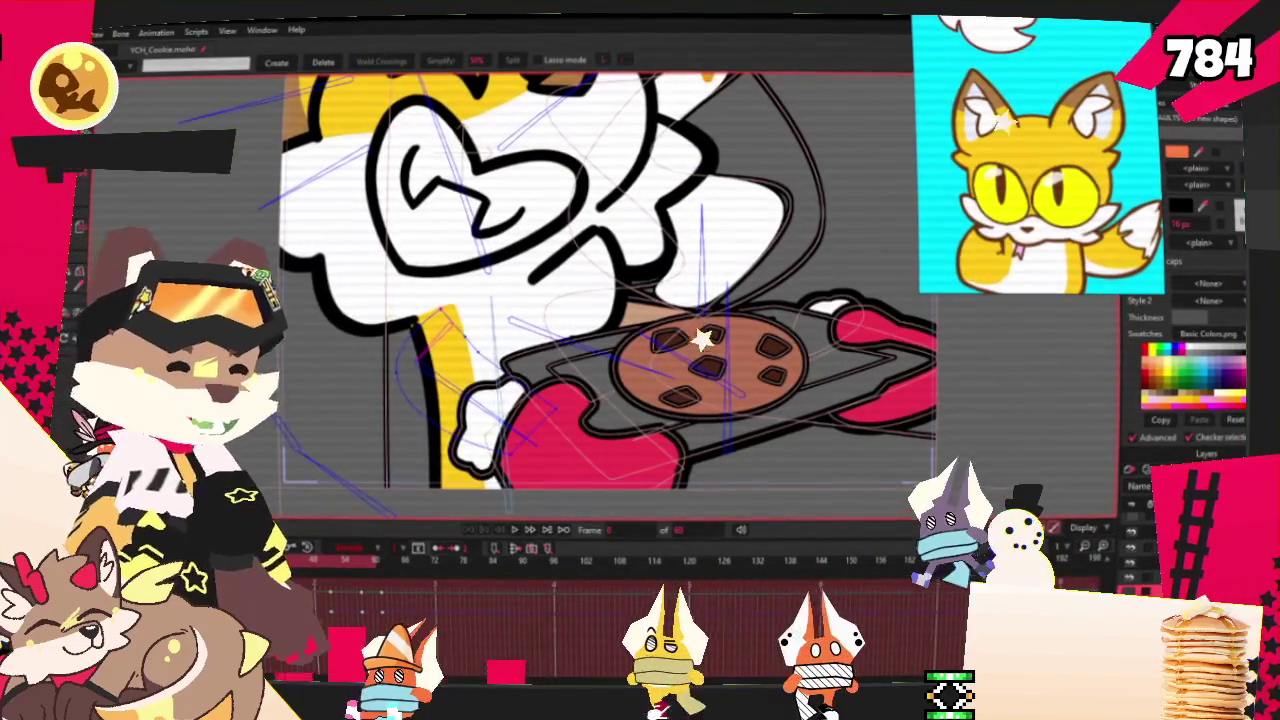
{"action": "key", "text": "ctrl+z"}
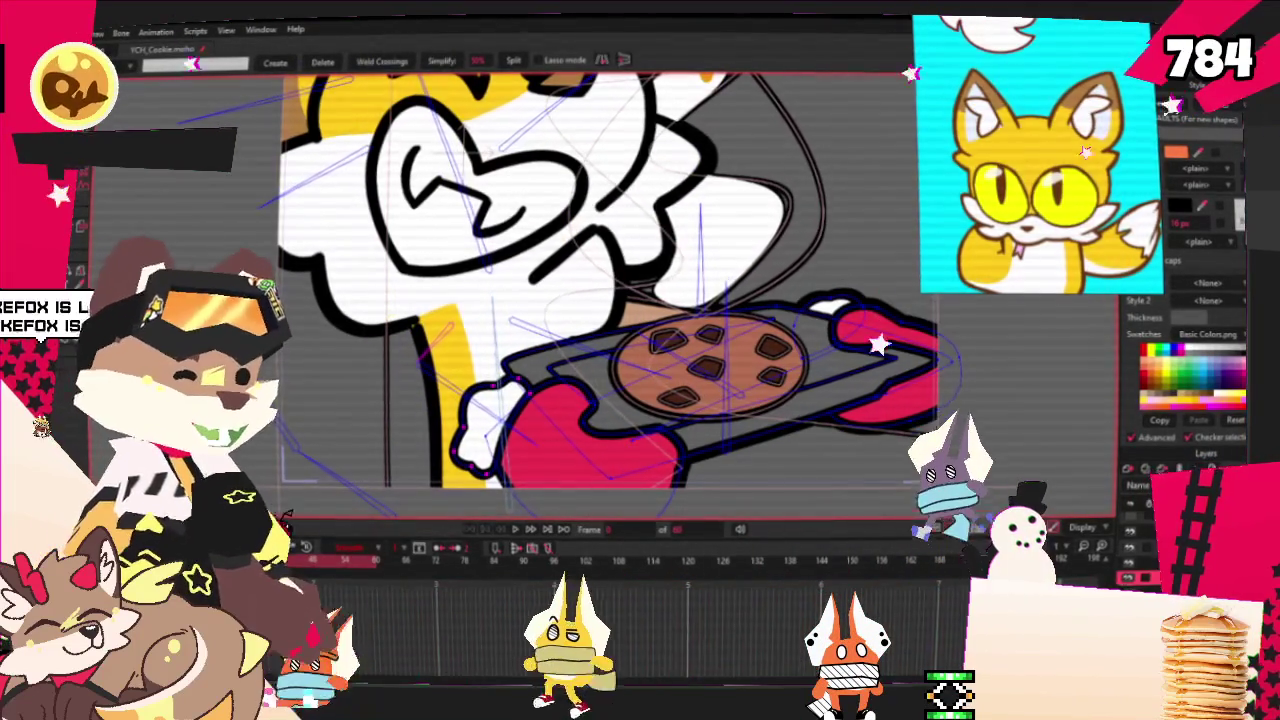
{"action": "key", "text": "ctrl+z"}
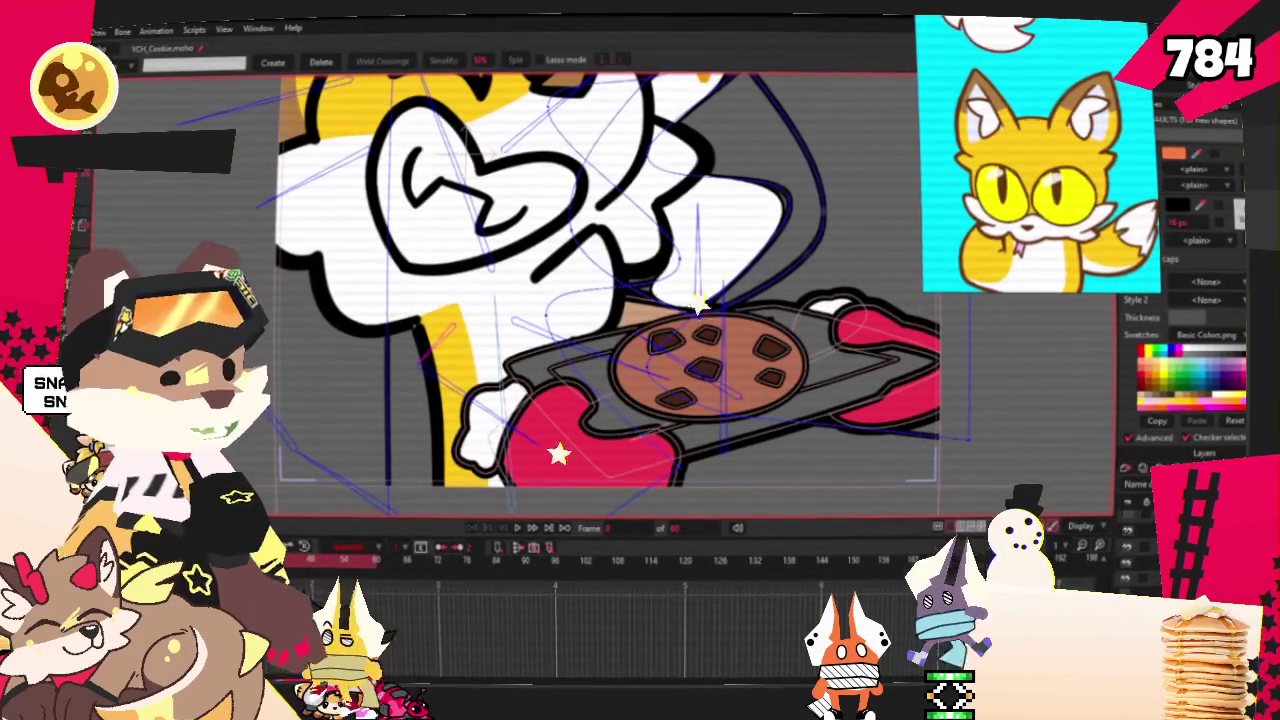
{"action": "scroll", "coordinate": [605, 325], "scroll_direction": "down", "scroll_amount": 5}
{"action": "scroll", "coordinate": [953, 412], "scroll_direction": "up", "scroll_amount": 4}
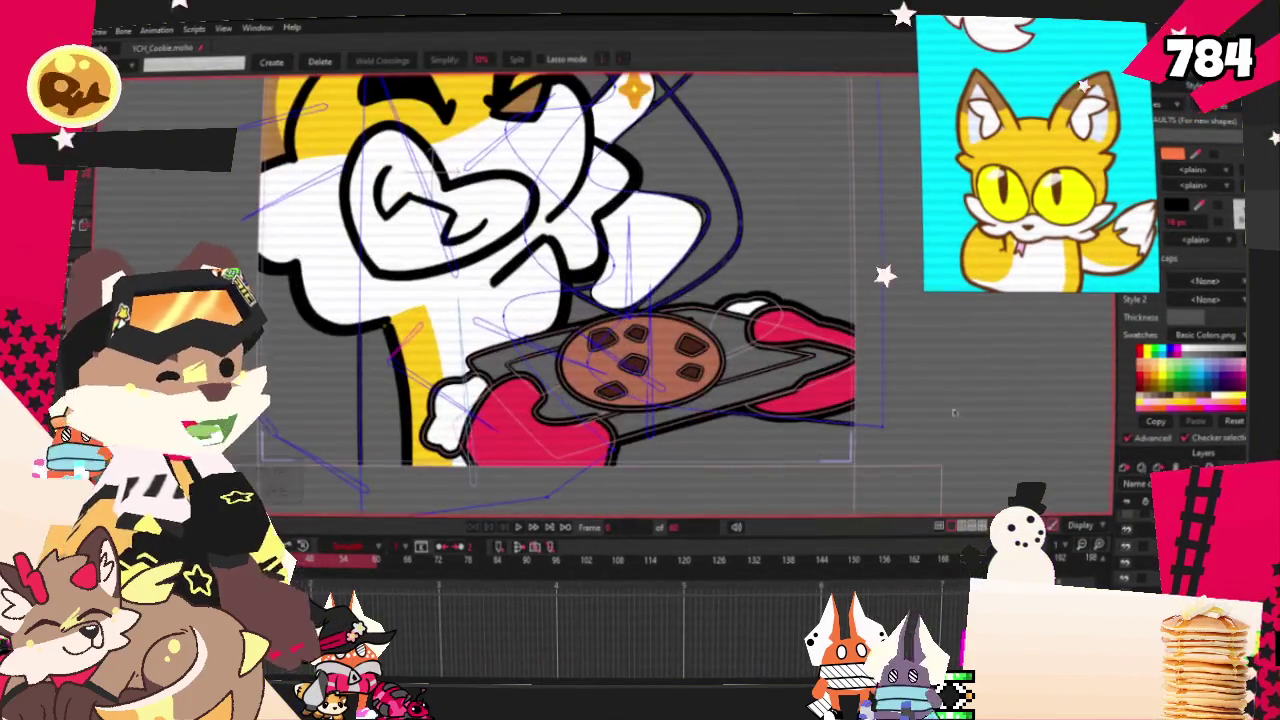
{"action": "scroll", "coordinate": [640, 281], "scroll_direction": "down", "scroll_amount": 2}
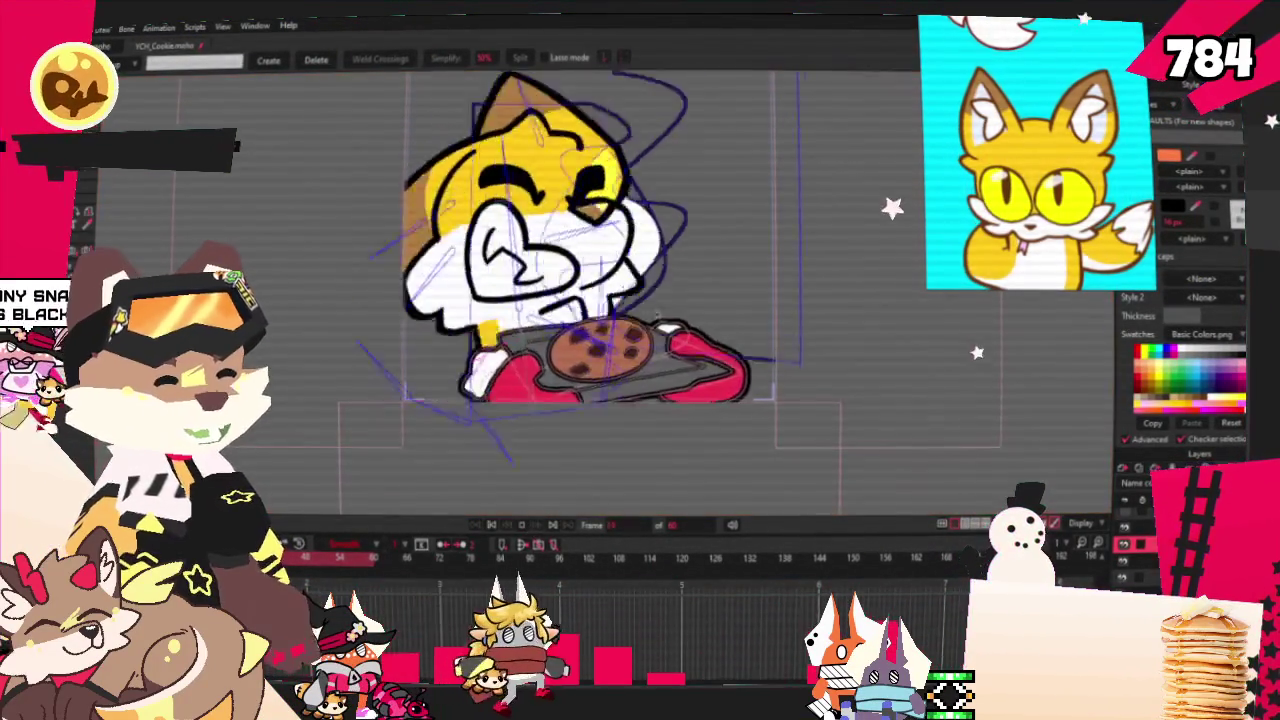
{"action": "scroll", "coordinate": [621, 268], "scroll_direction": "up", "scroll_amount": 2}
{"action": "scroll", "coordinate": [621, 268], "scroll_direction": "up", "scroll_amount": 2}
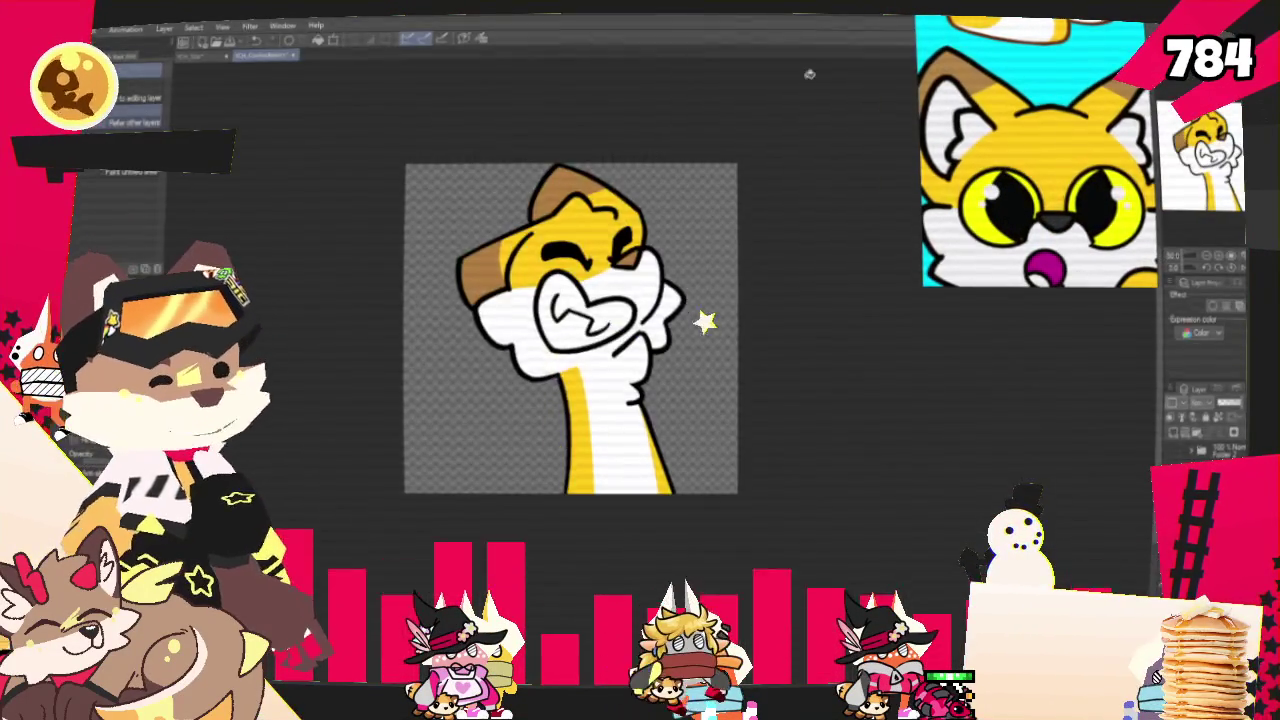
{"action": "scroll", "coordinate": [630, 196], "scroll_direction": "up", "scroll_amount": 3}
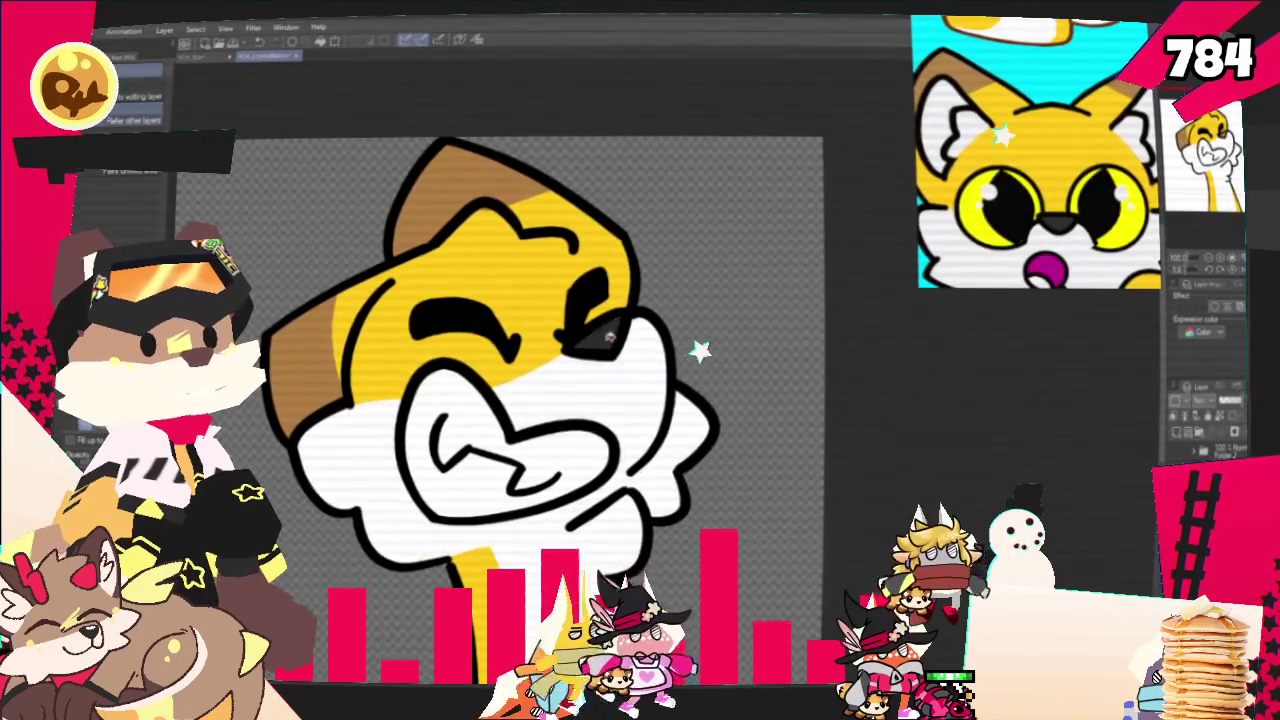
Export the fox head drawing as a PNG into CookieBakers, replacing the existing file
{"action": "key", "text": "ctrl+minus"}
{"action": "left_click", "coordinate": [55, 30]}
{"action": "mouse_move", "coordinate": [150, 195]}
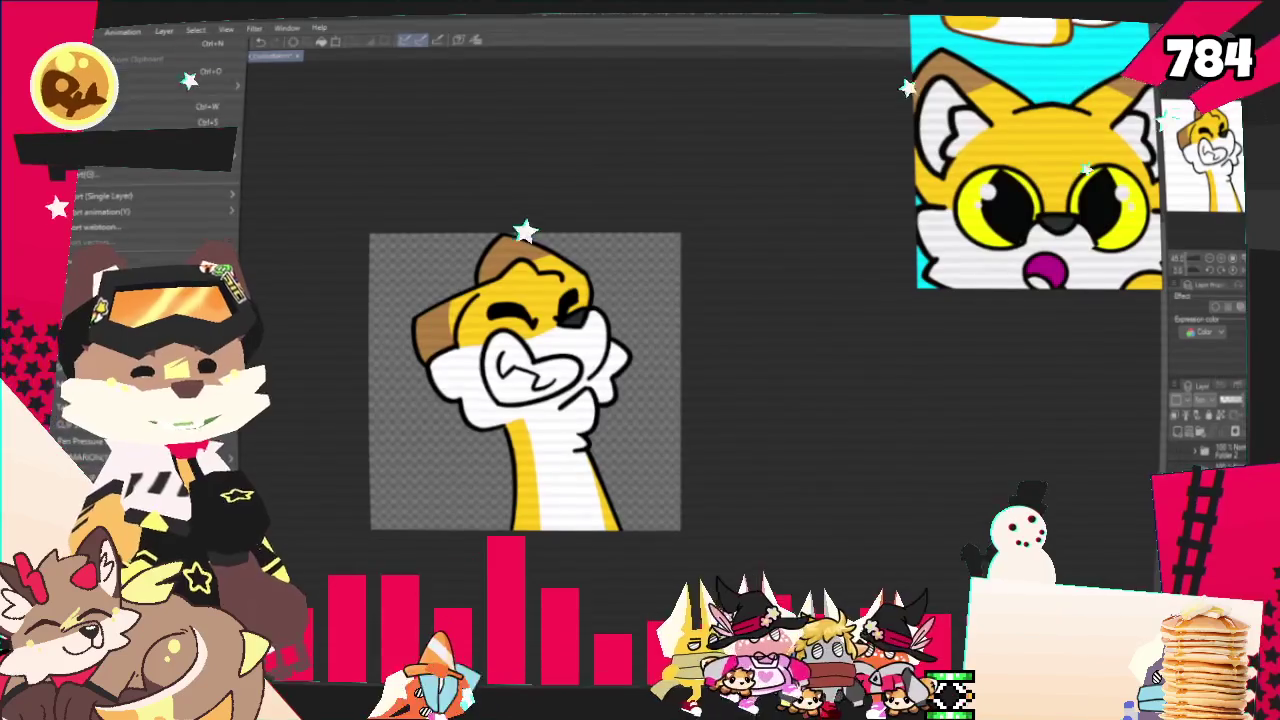
{"action": "left_click", "coordinate": [283, 228]}
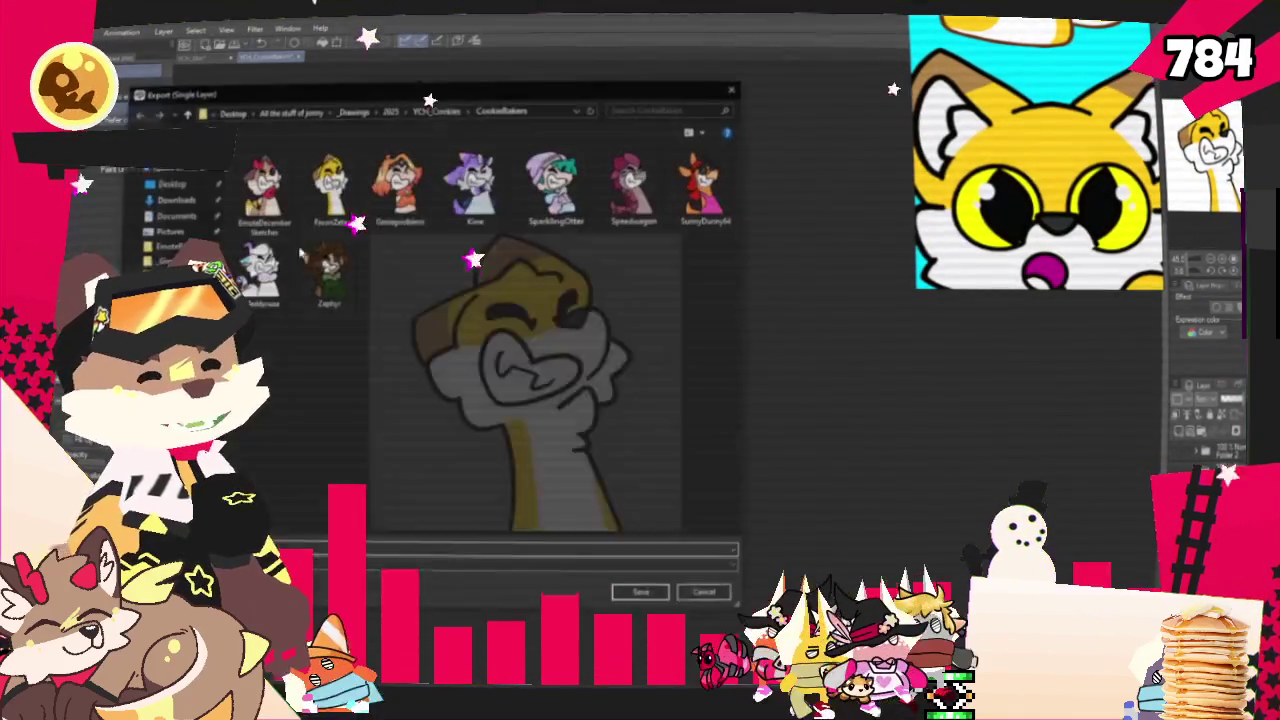
{"action": "left_click", "coordinate": [643, 594]}
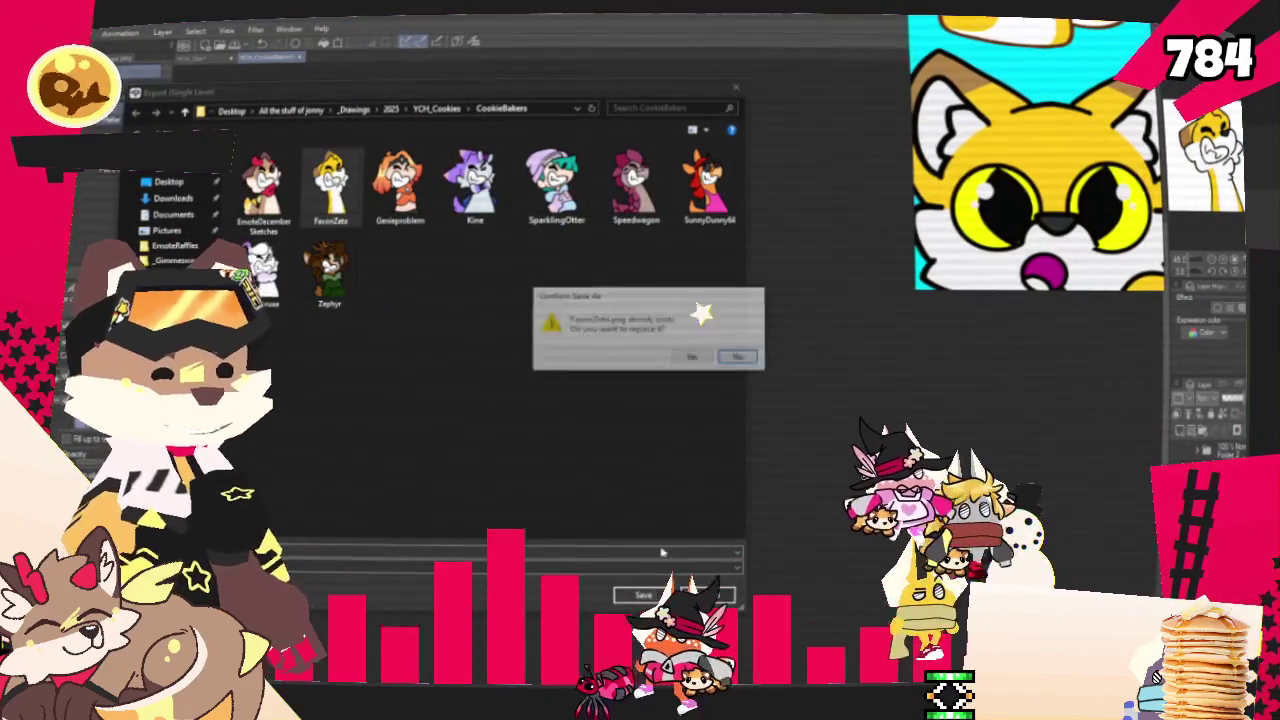
{"action": "left_click", "coordinate": [700, 359]}
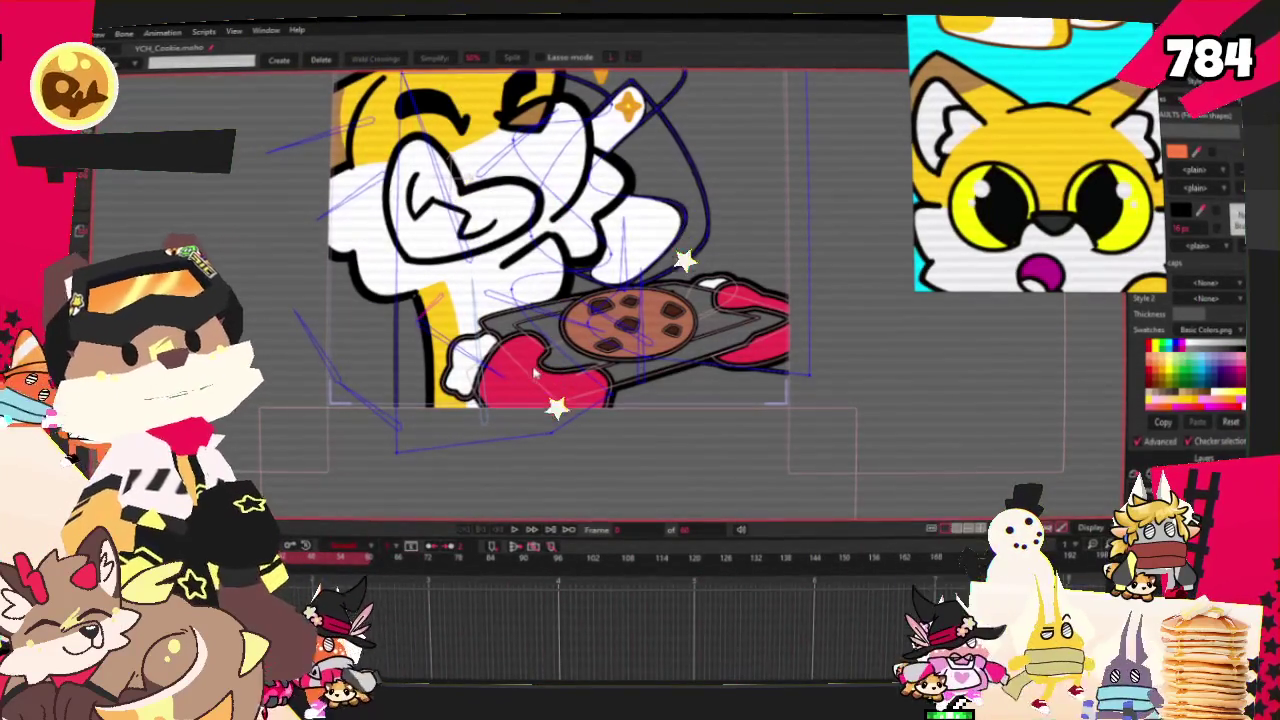
Reset the layer's scale back to 100% with Transform Layer
{"action": "key", "text": "m"}
{"action": "scroll", "coordinate": [540, 345], "scroll_direction": "down", "scroll_amount": 5}
{"action": "scroll", "coordinate": [535, 345], "scroll_direction": "up", "scroll_amount": 3}
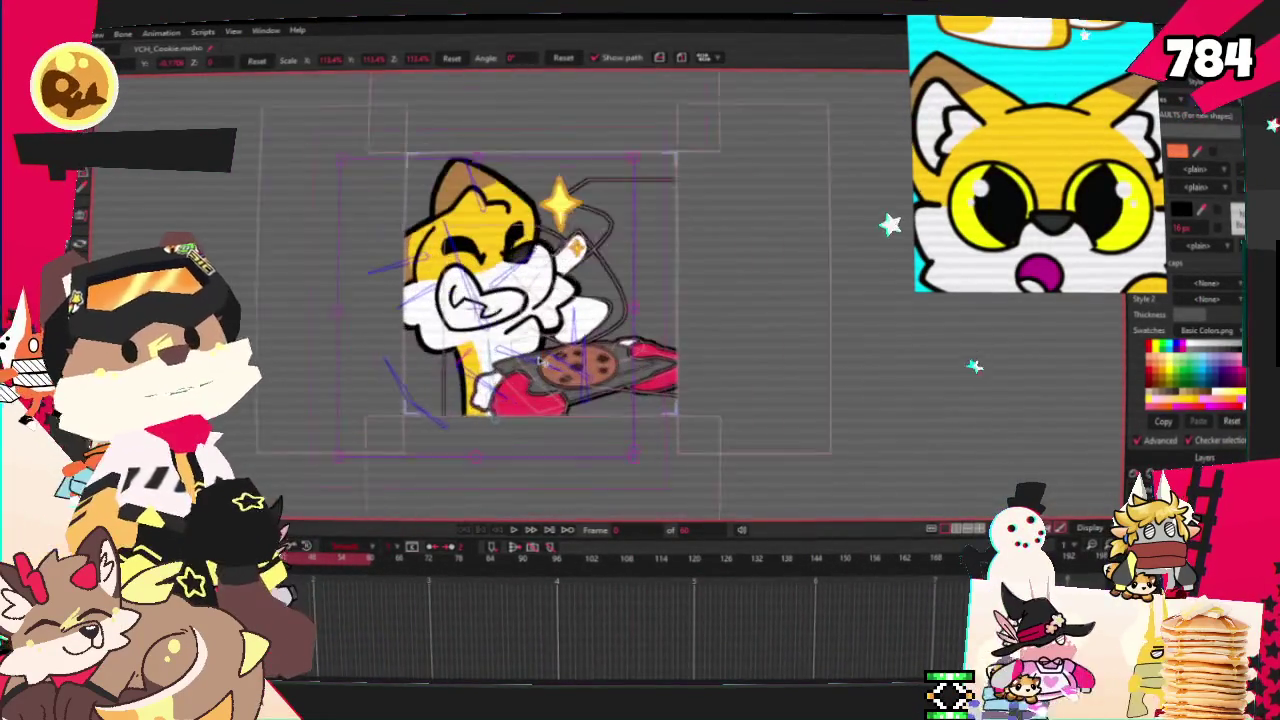
{"action": "scroll", "coordinate": [535, 345], "scroll_direction": "up", "scroll_amount": 1}
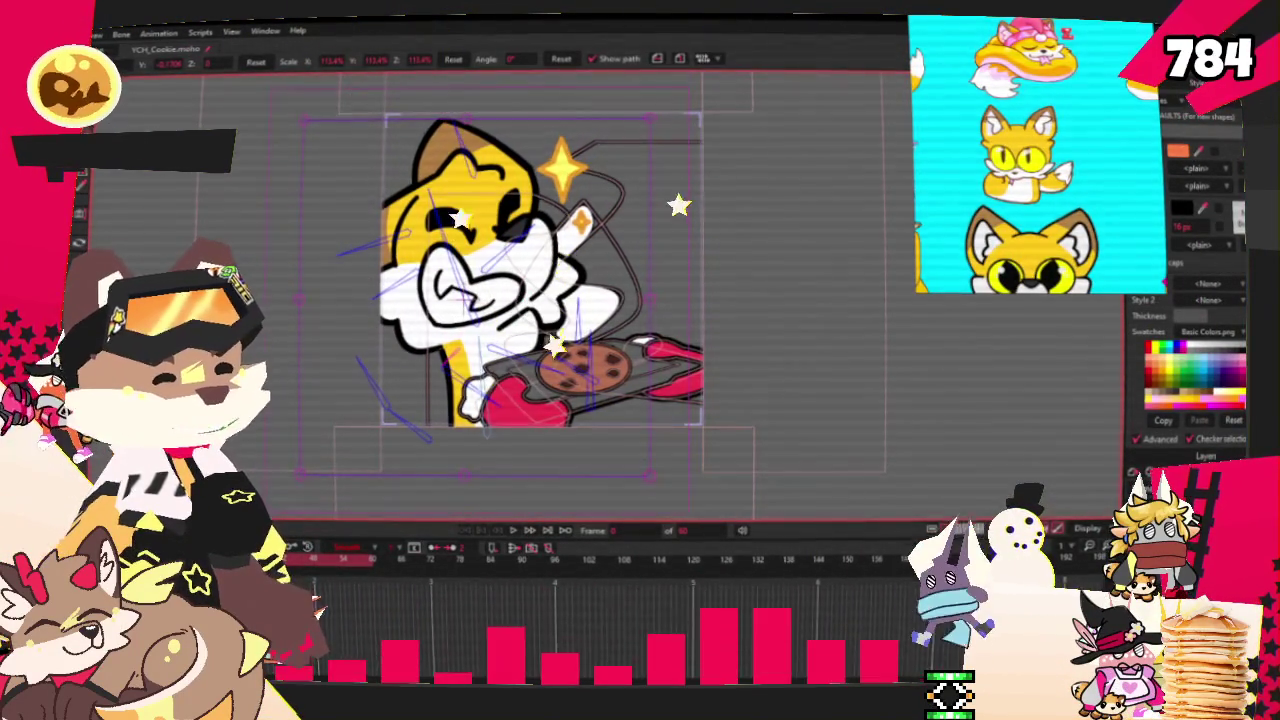
{"action": "key", "text": "ctrl+z"}
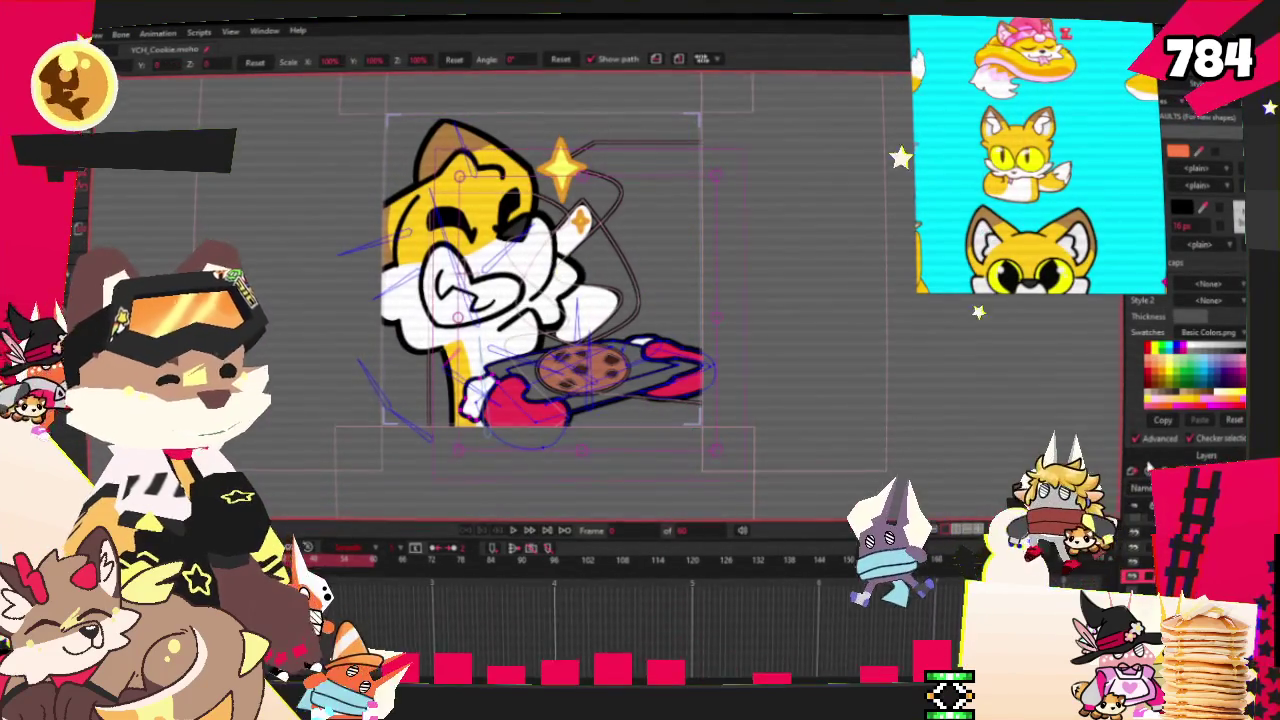
{"action": "scroll", "coordinate": [620, 492], "scroll_direction": "up", "scroll_amount": 2}
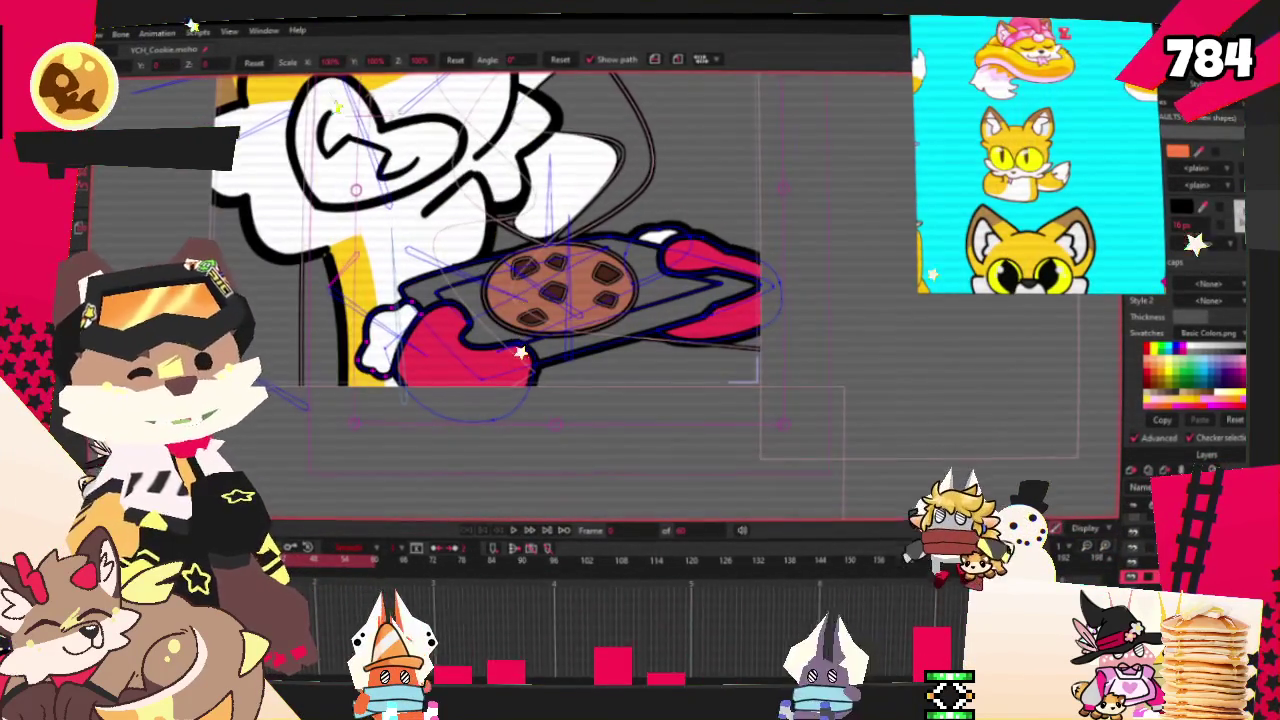
{"action": "scroll", "coordinate": [306, 318], "scroll_direction": "up", "scroll_amount": 2}
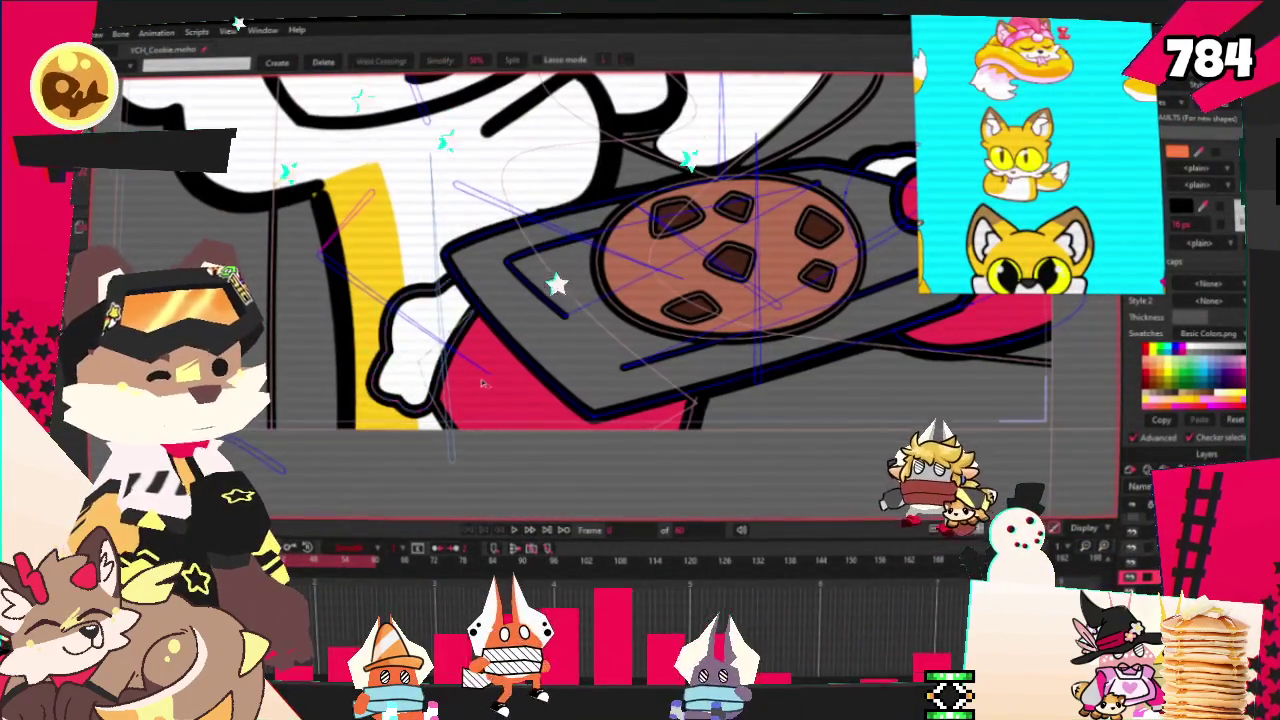
{"action": "scroll", "coordinate": [481, 381], "scroll_direction": "down", "scroll_amount": 2}
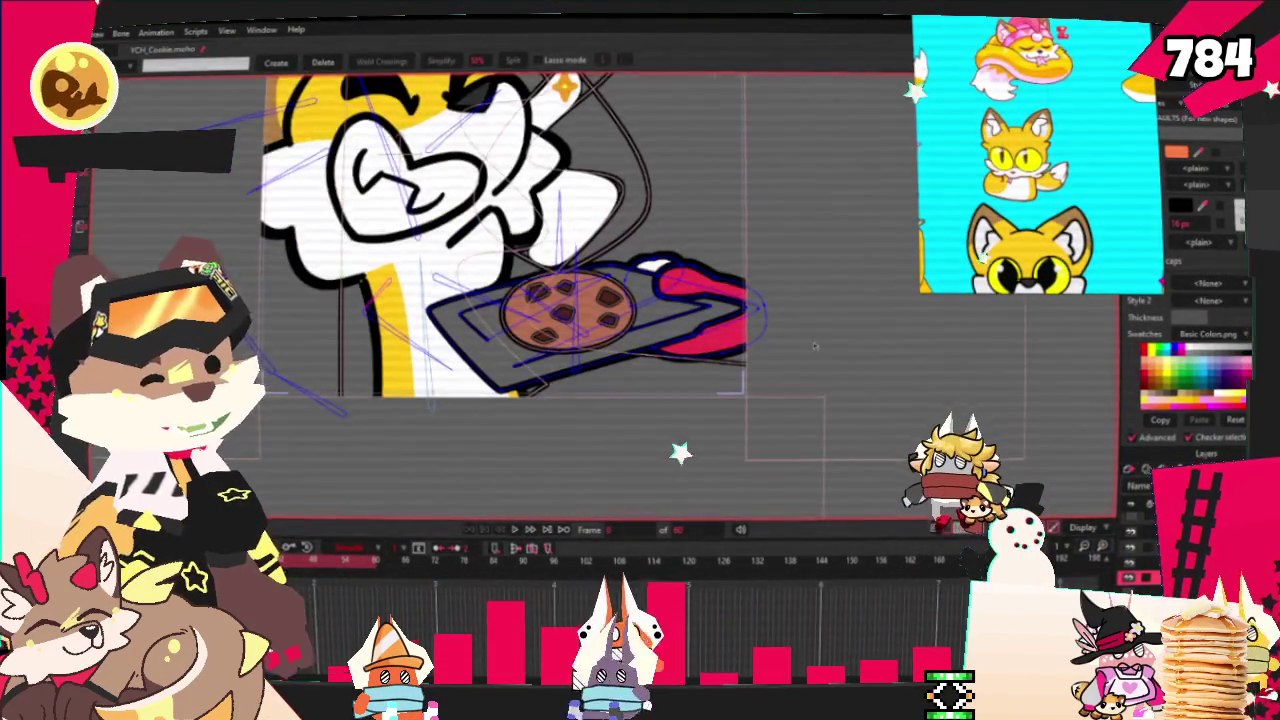
{"action": "scroll", "coordinate": [815, 346], "scroll_direction": "up", "scroll_amount": 2}
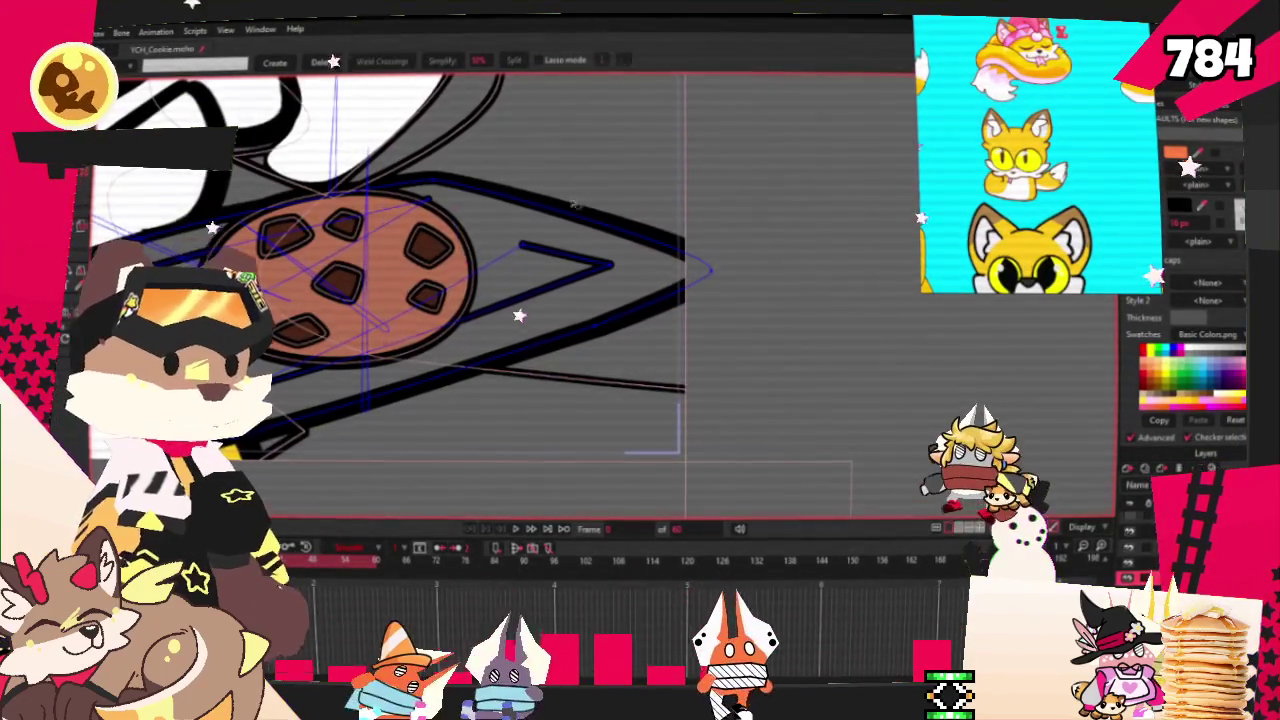
{"action": "scroll", "coordinate": [540, 188], "scroll_direction": "down", "scroll_amount": 1}
{"action": "scroll", "coordinate": [530, 188], "scroll_direction": "down", "scroll_amount": 1}
{"action": "scroll", "coordinate": [521, 189], "scroll_direction": "up", "scroll_amount": 2}
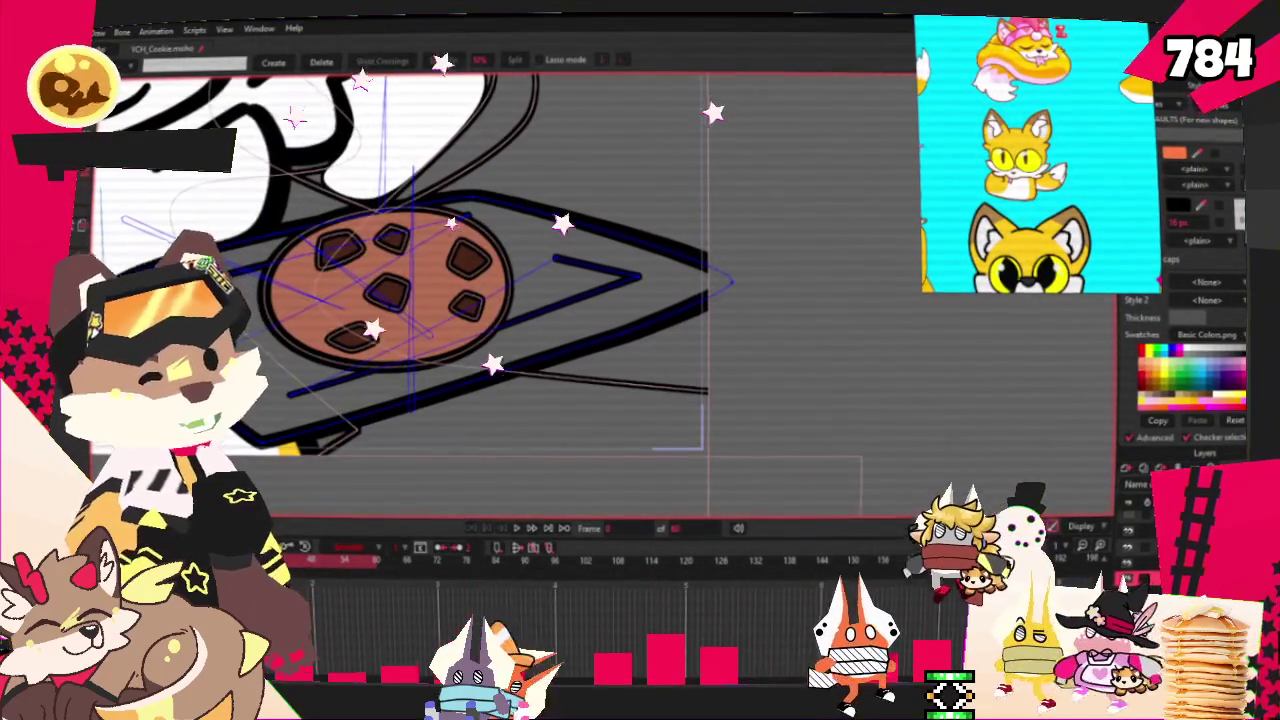
Draw a rectangle block just beneath the cookie on the tray
{"action": "key", "text": "a"}
{"action": "scroll", "coordinate": [645, 319], "scroll_direction": "up", "scroll_amount": 1}
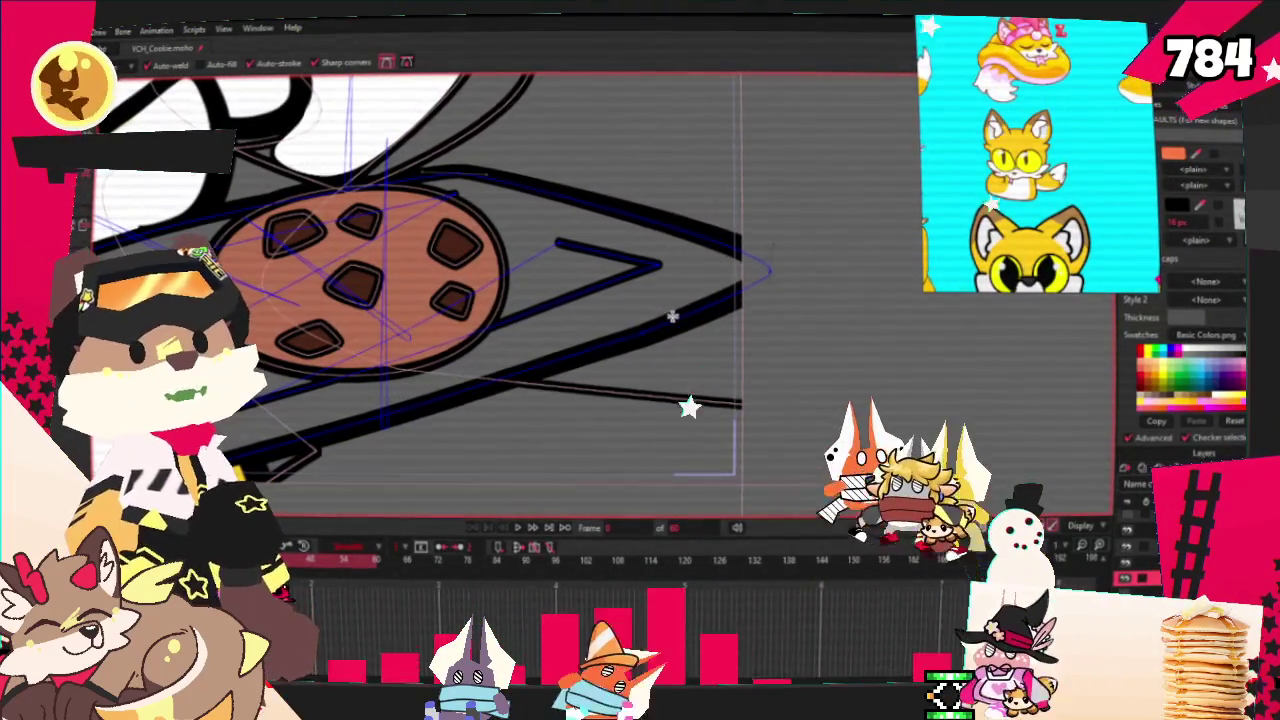
{"action": "scroll", "coordinate": [481, 313], "scroll_direction": "down", "scroll_amount": 1}
{"action": "scroll", "coordinate": [482, 314], "scroll_direction": "down", "scroll_amount": 1}
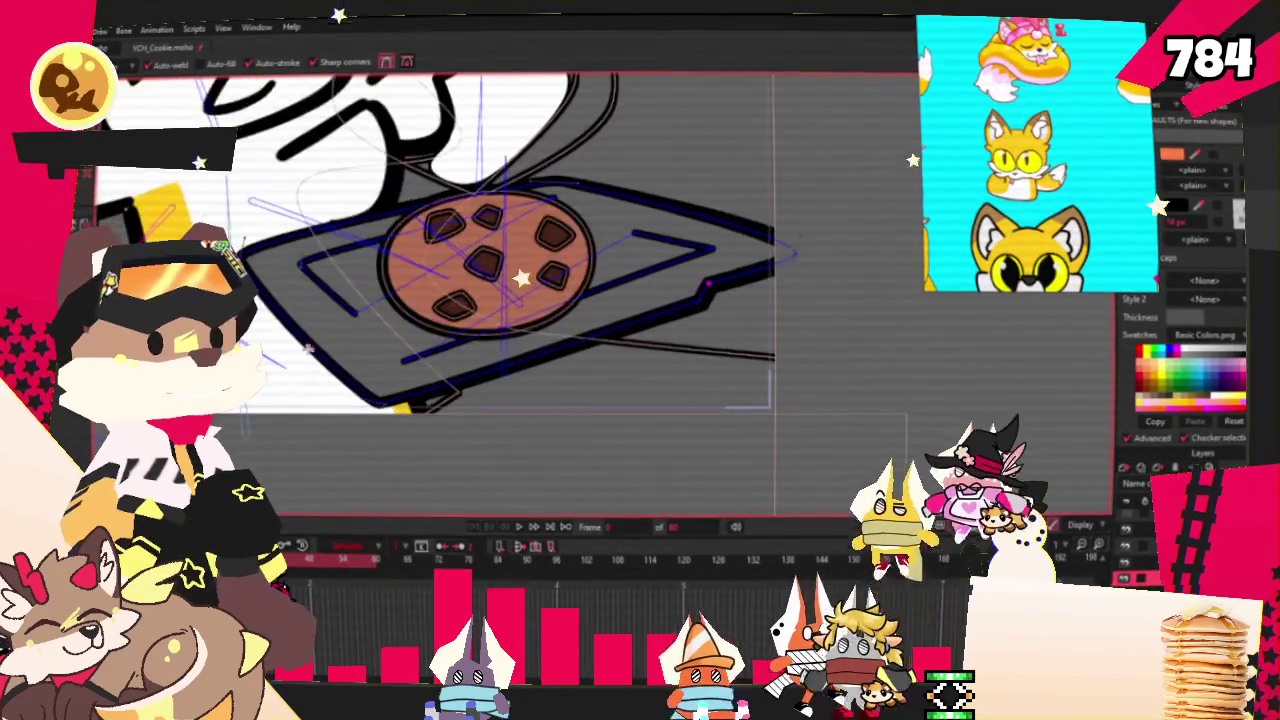
{"action": "scroll", "coordinate": [505, 325], "scroll_direction": "down", "scroll_amount": 1}
{"action": "scroll", "coordinate": [468, 349], "scroll_direction": "down", "scroll_amount": 1}
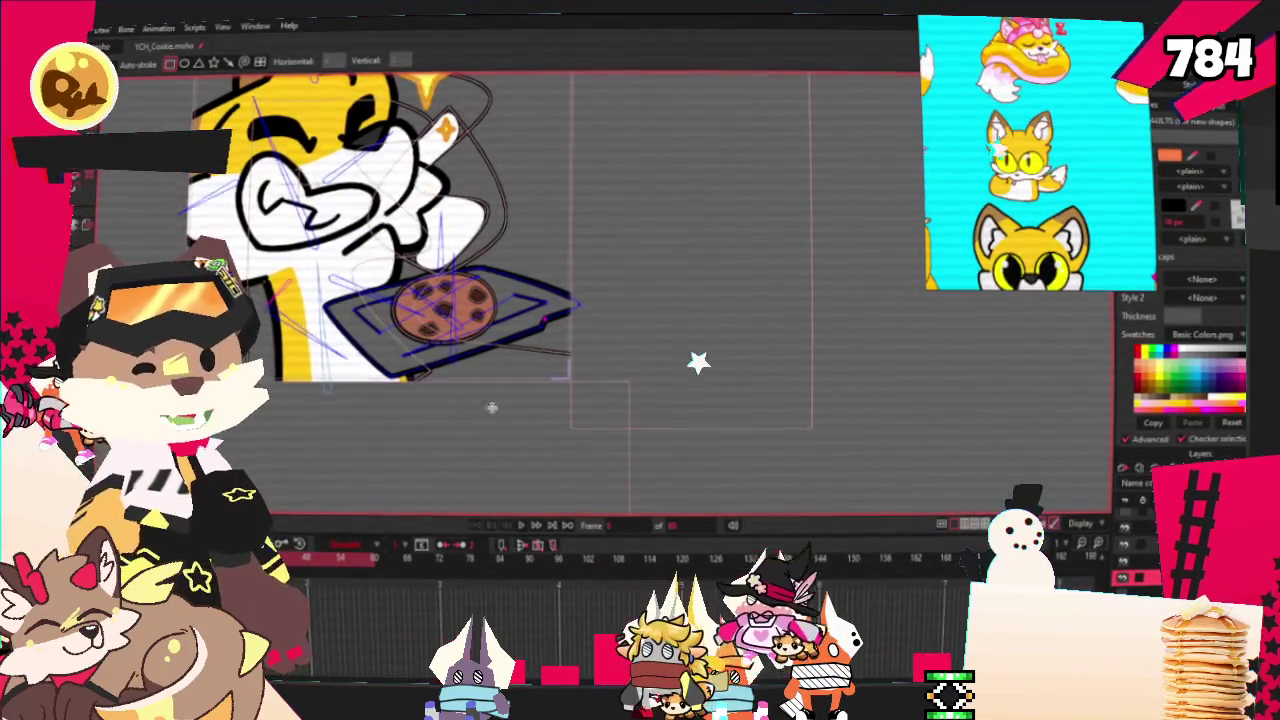
{"action": "scroll", "coordinate": [684, 430], "scroll_direction": "up", "scroll_amount": 2}
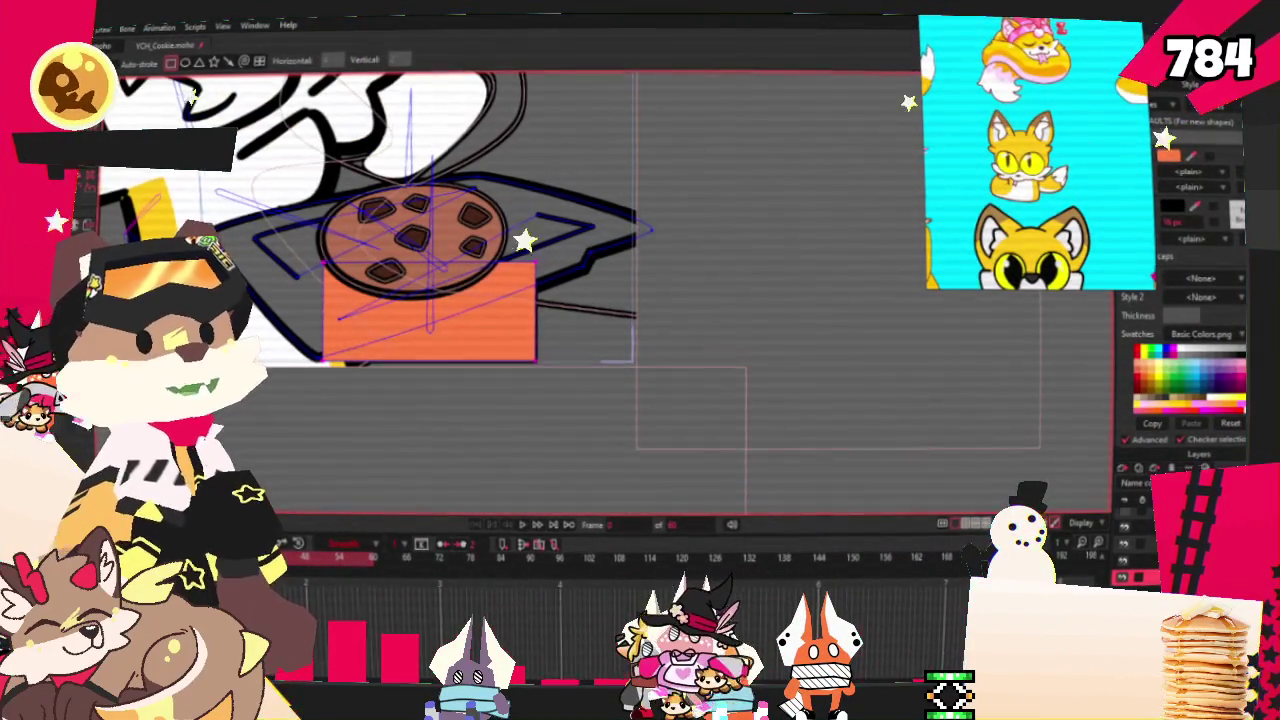
Fill the rectangle under the cookie tray with yellow, then deselect it
{"action": "key", "text": "g"}
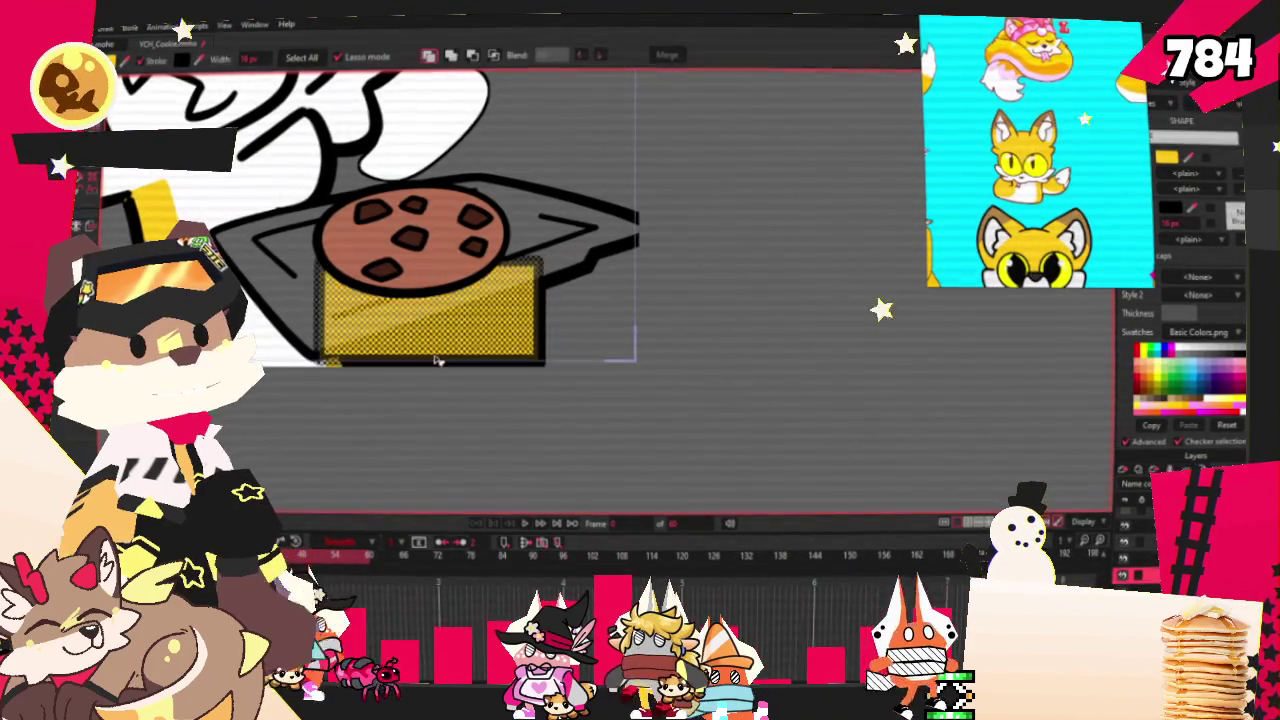
{"action": "left_click", "coordinate": [523, 371]}
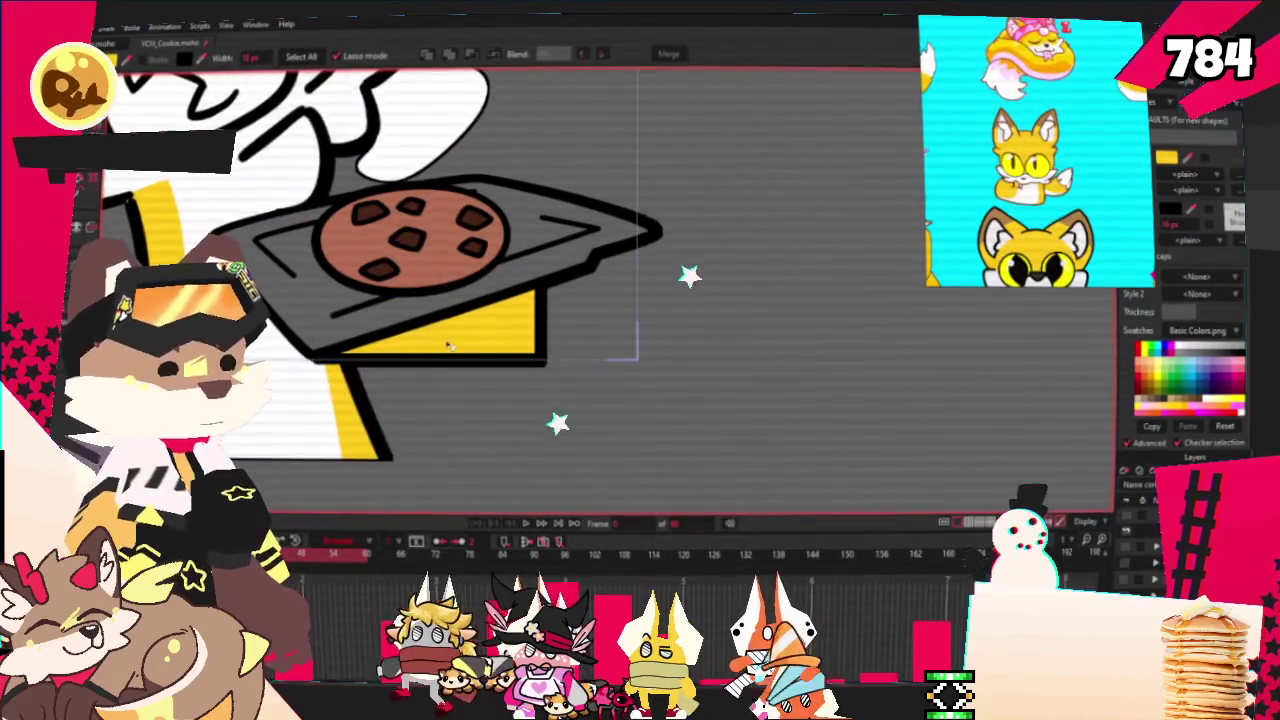
Drag the yellow arm's corner down-left and its lower points into a zigzag
{"action": "key", "text": "t"}
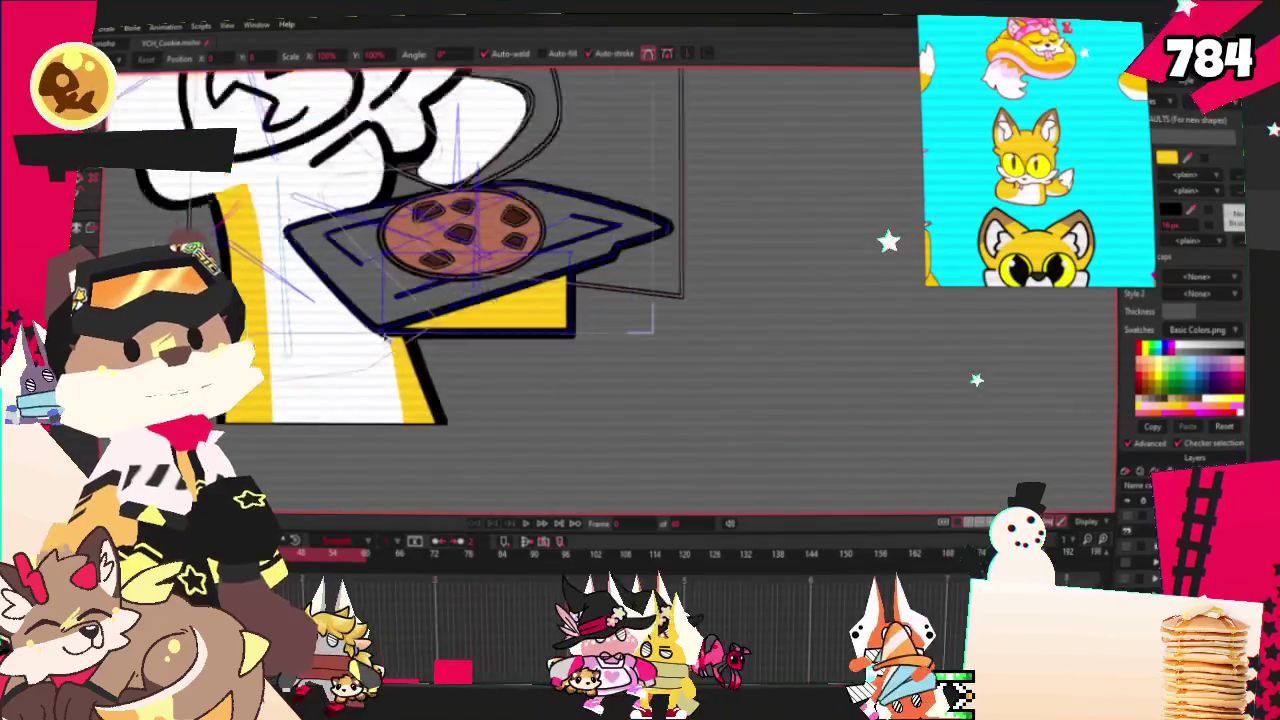
{"action": "scroll", "coordinate": [385, 338], "scroll_direction": "up", "scroll_amount": 1}
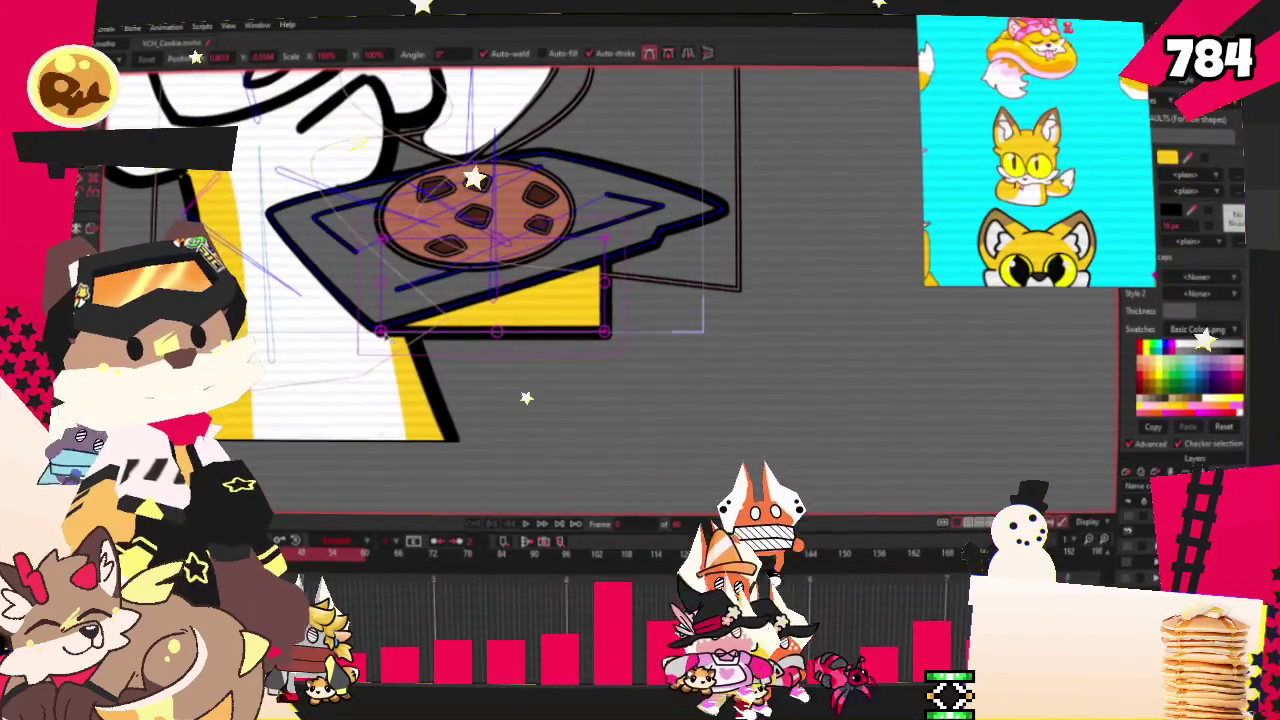
{"action": "left_click_drag", "start_coordinate": [385, 338], "coordinate": [322, 368]}
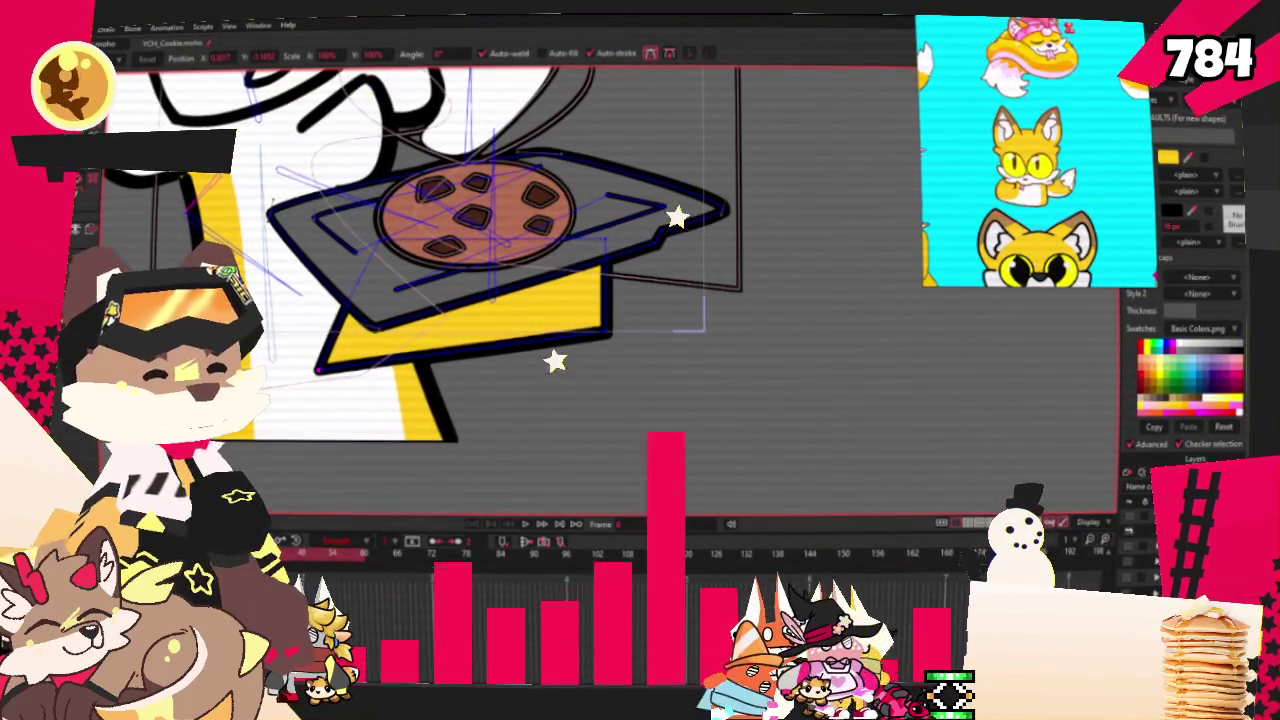
{"action": "left_click_drag", "start_coordinate": [605, 305], "coordinate": [604, 425]}
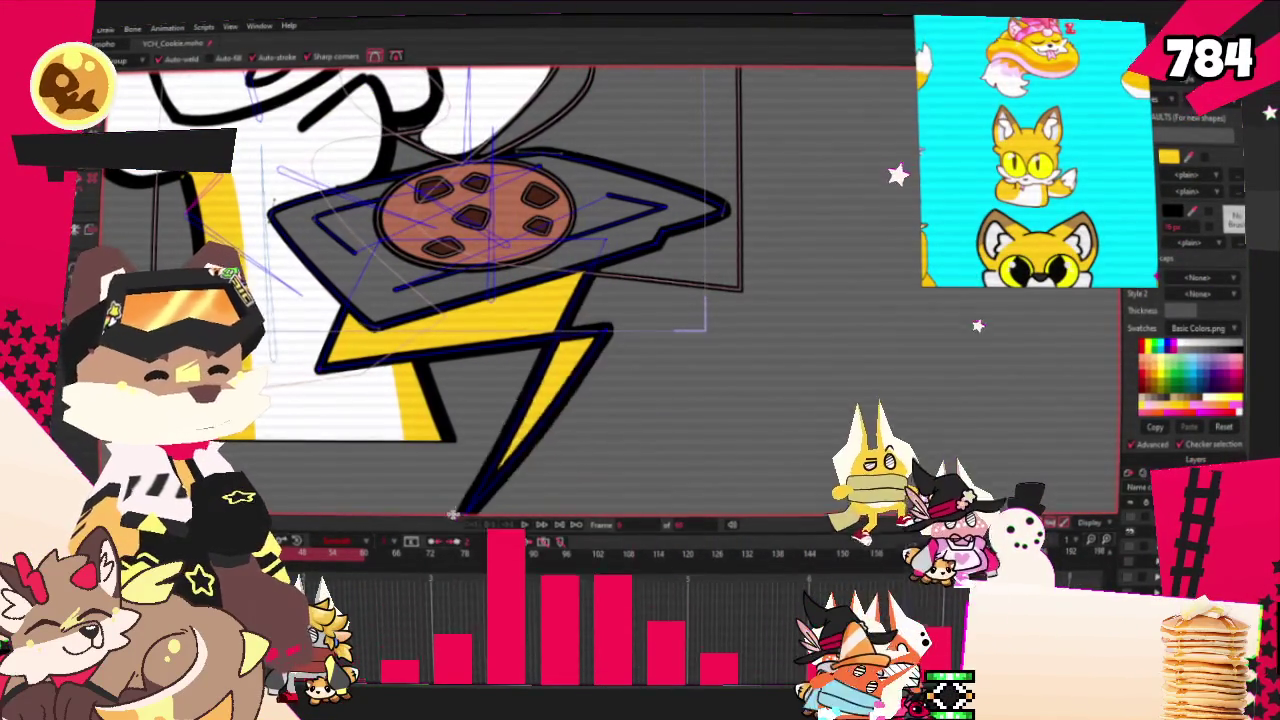
{"action": "scroll", "coordinate": [560, 400], "scroll_direction": "down", "scroll_amount": 2}
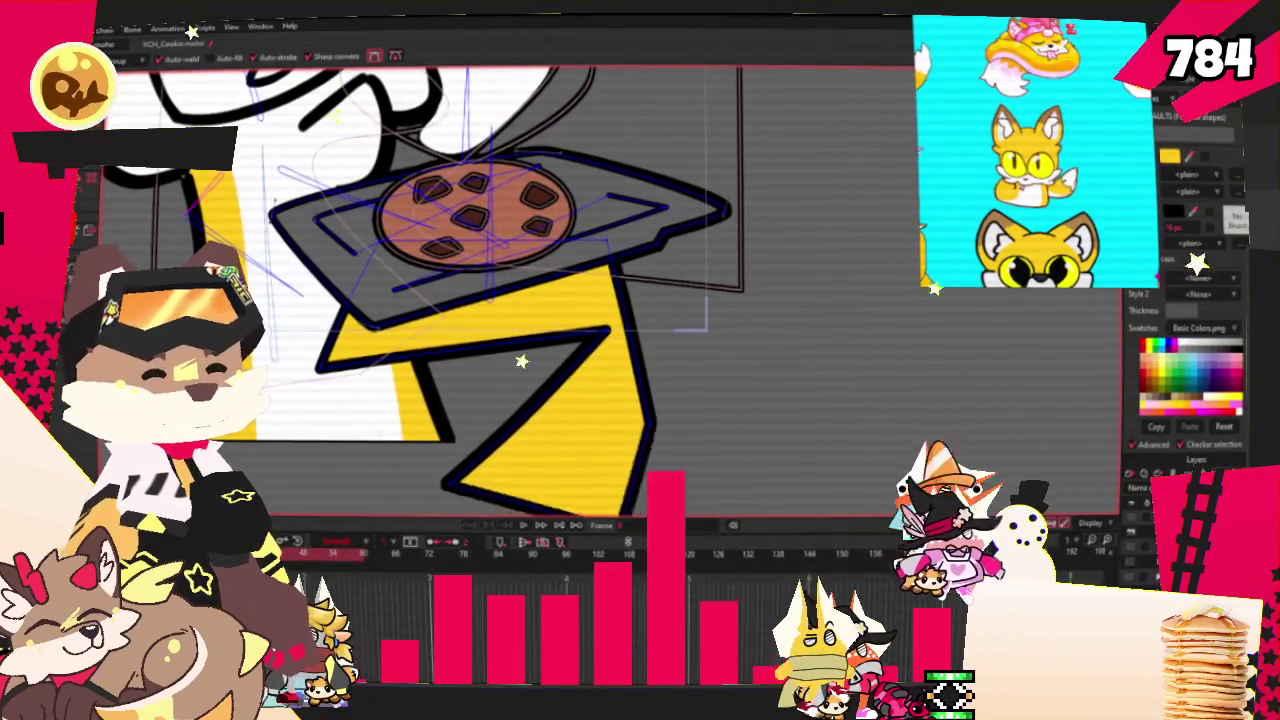
{"action": "scroll", "coordinate": [523, 363], "scroll_direction": "down", "scroll_amount": 2}
{"action": "scroll", "coordinate": [510, 466], "scroll_direction": "up", "scroll_amount": 4}
Round the zigzag's corners and curve the arm's right outline outward
{"action": "key", "text": "c"}
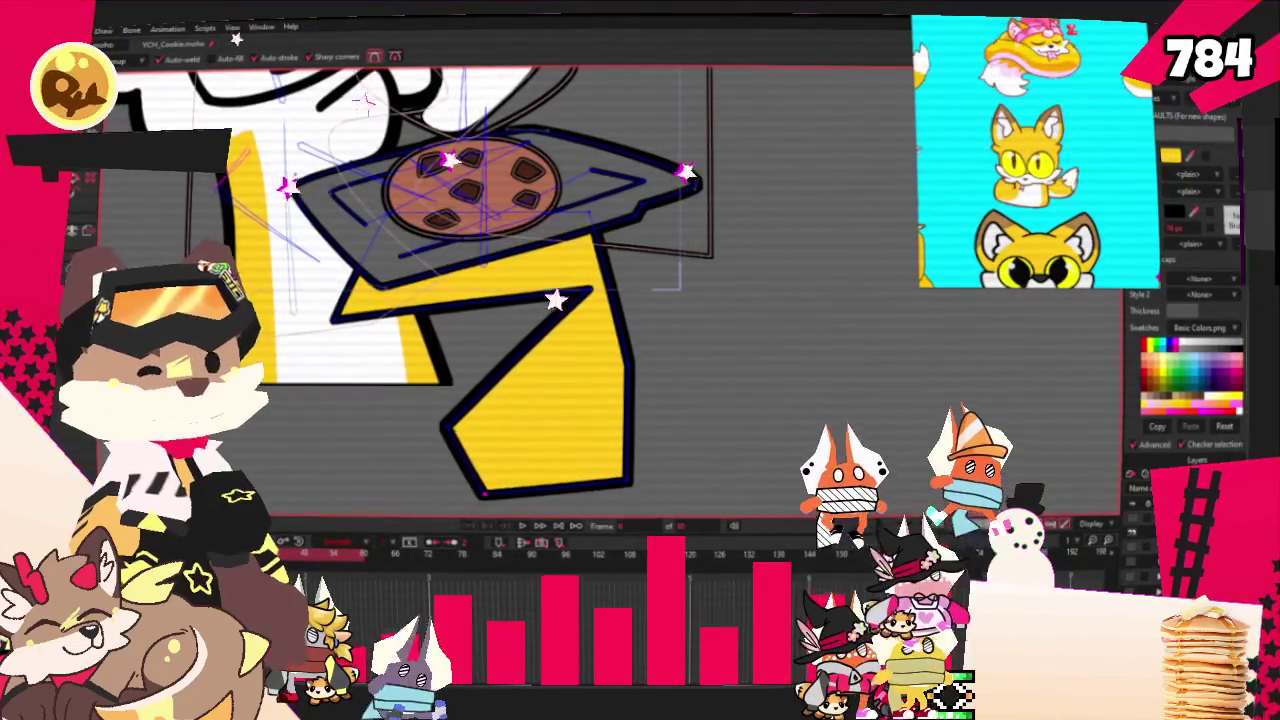
{"action": "left_click_drag", "start_coordinate": [590, 290], "coordinate": [785, 388]}
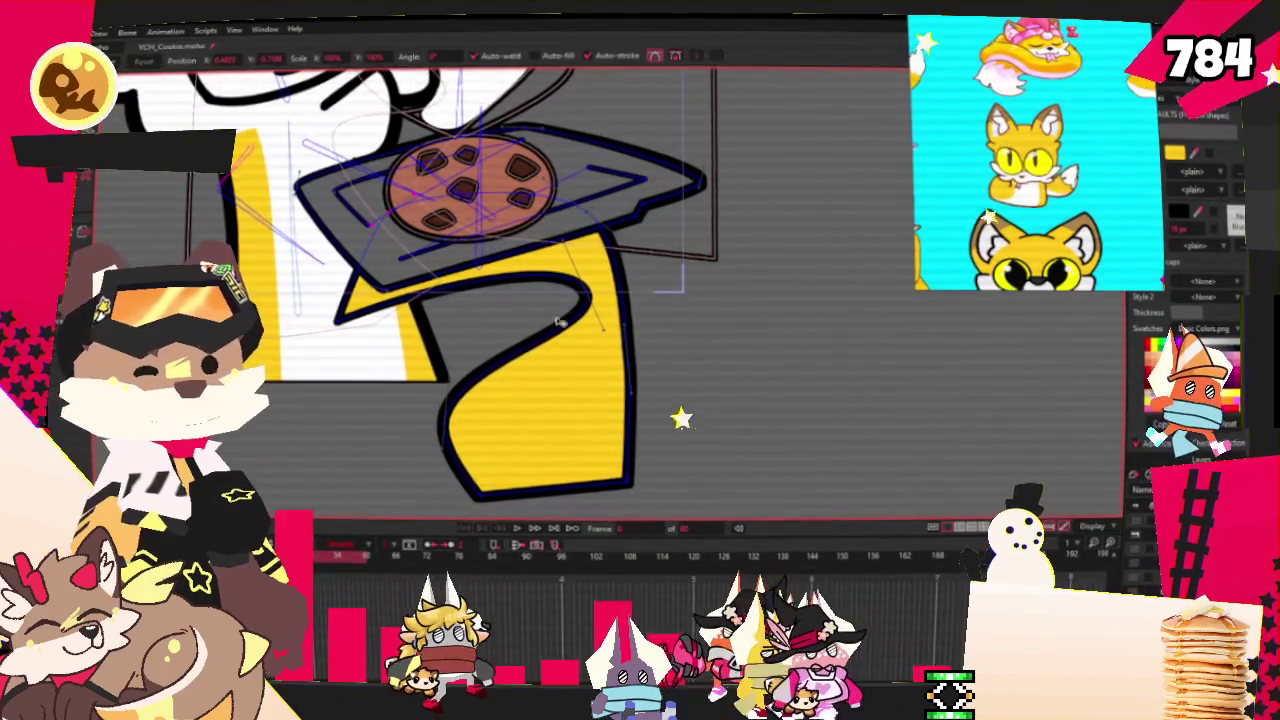
{"action": "scroll", "coordinate": [559, 323], "scroll_direction": "up", "scroll_amount": 2}
{"action": "mouse_move", "coordinate": [648, 340]}
{"action": "left_mouse_down"}
{"action": "mouse_move", "coordinate": [636, 394]}
{"action": "mouse_move", "coordinate": [647, 420]}
{"action": "left_mouse_up"}
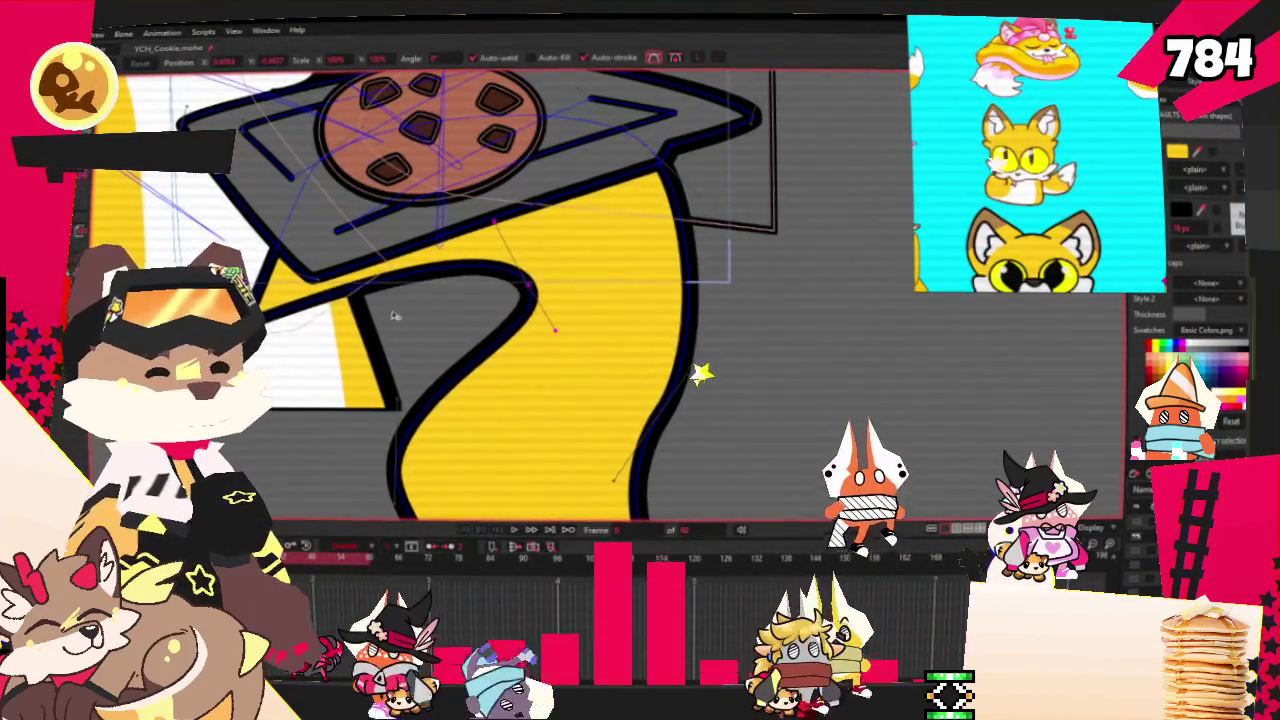
{"action": "scroll", "coordinate": [513, 347], "scroll_direction": "down", "scroll_amount": 3}
{"action": "scroll", "coordinate": [513, 347], "scroll_direction": "up", "scroll_amount": 2}
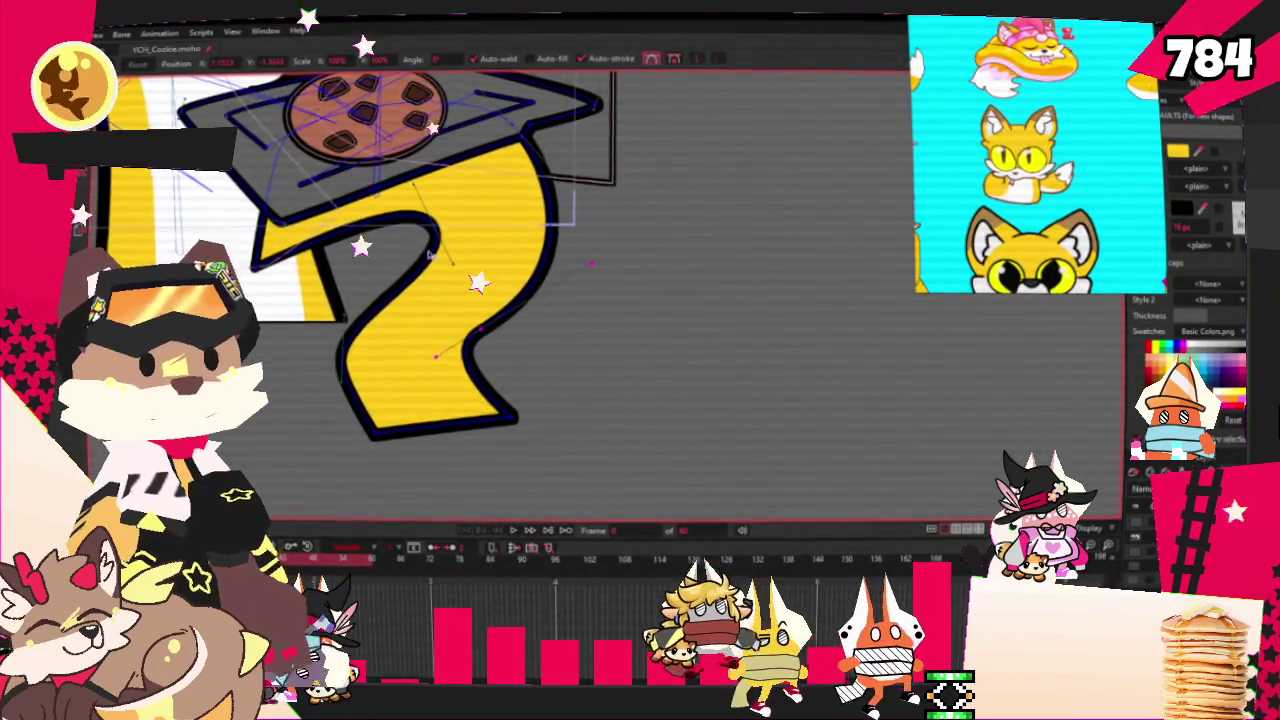
{"action": "scroll", "coordinate": [430, 256], "scroll_direction": "down", "scroll_amount": 1}
{"action": "scroll", "coordinate": [460, 380], "scroll_direction": "down", "scroll_amount": 1}
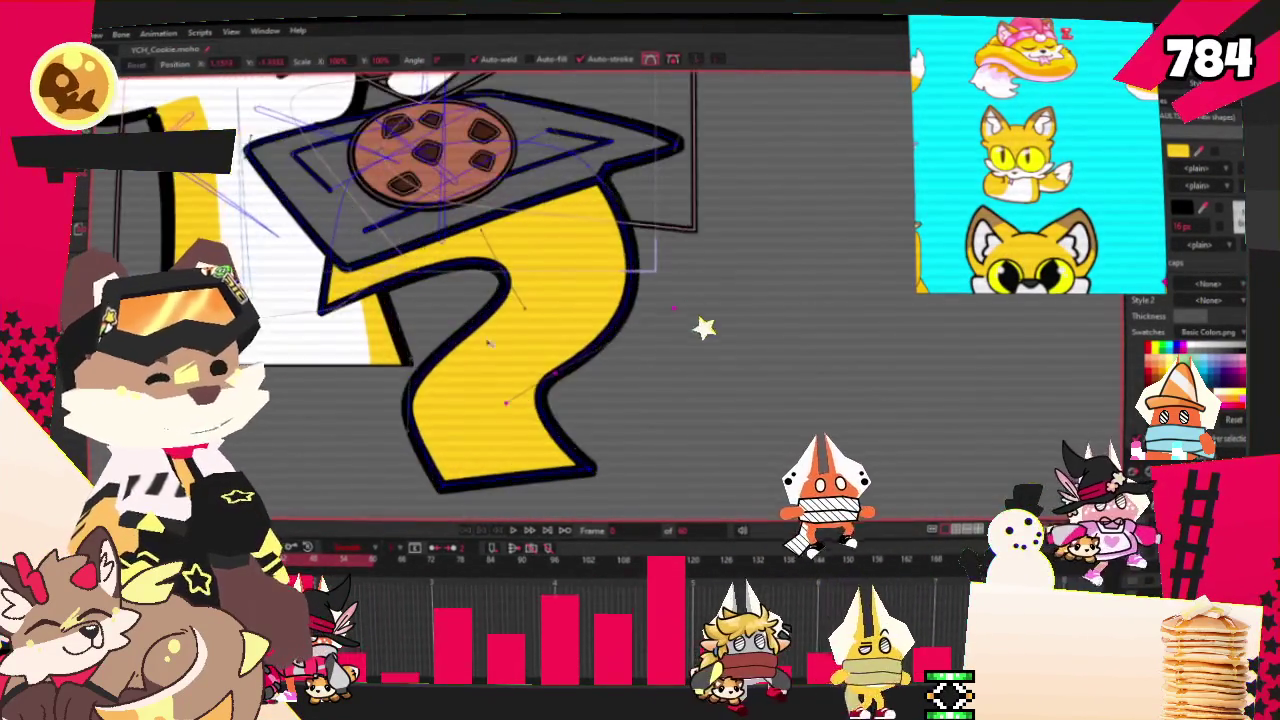
{"action": "scroll", "coordinate": [517, 414], "scroll_direction": "down", "scroll_amount": 2}
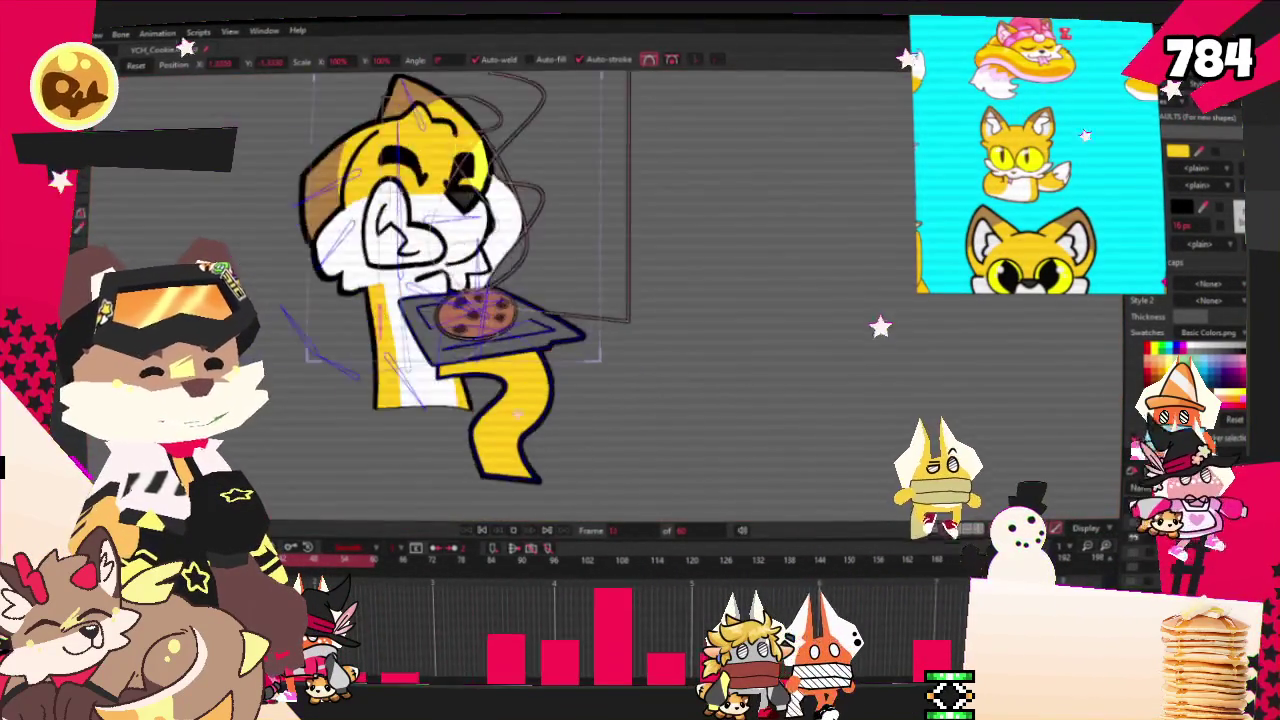
{"action": "scroll", "coordinate": [522, 268], "scroll_direction": "up", "scroll_amount": 2}
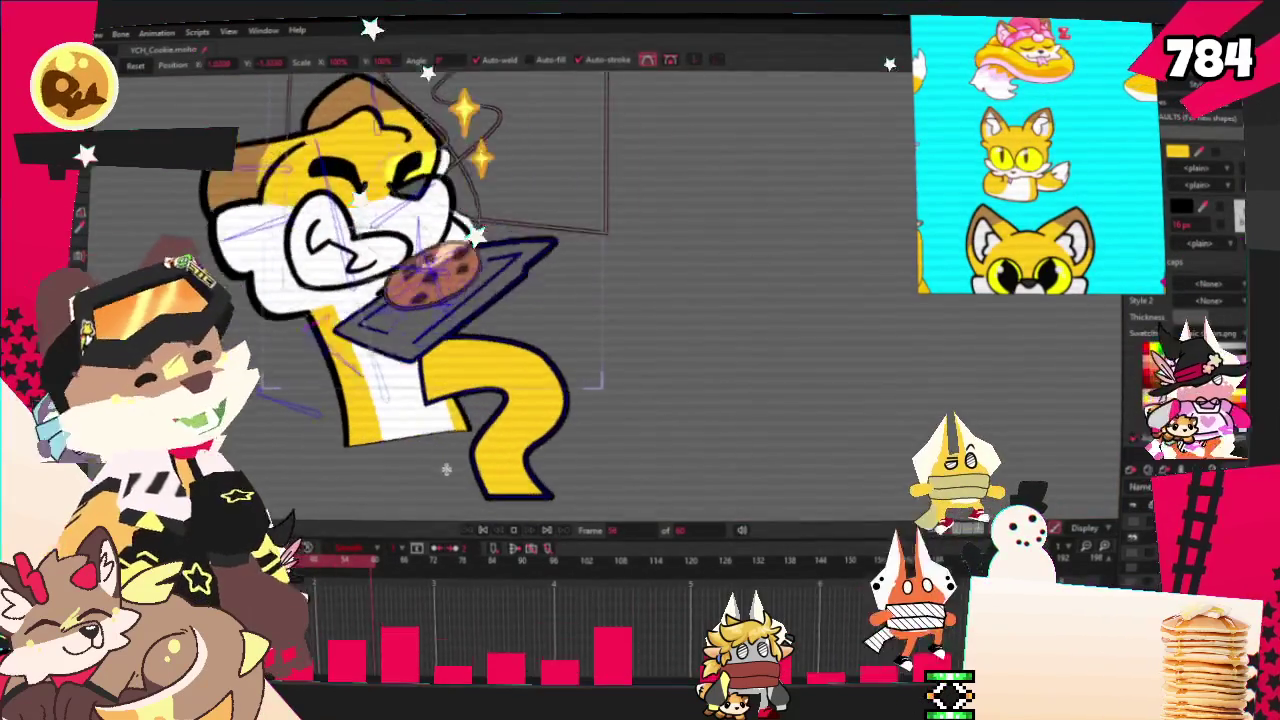
{"action": "scroll", "coordinate": [490, 400], "scroll_direction": "up", "scroll_amount": 1}
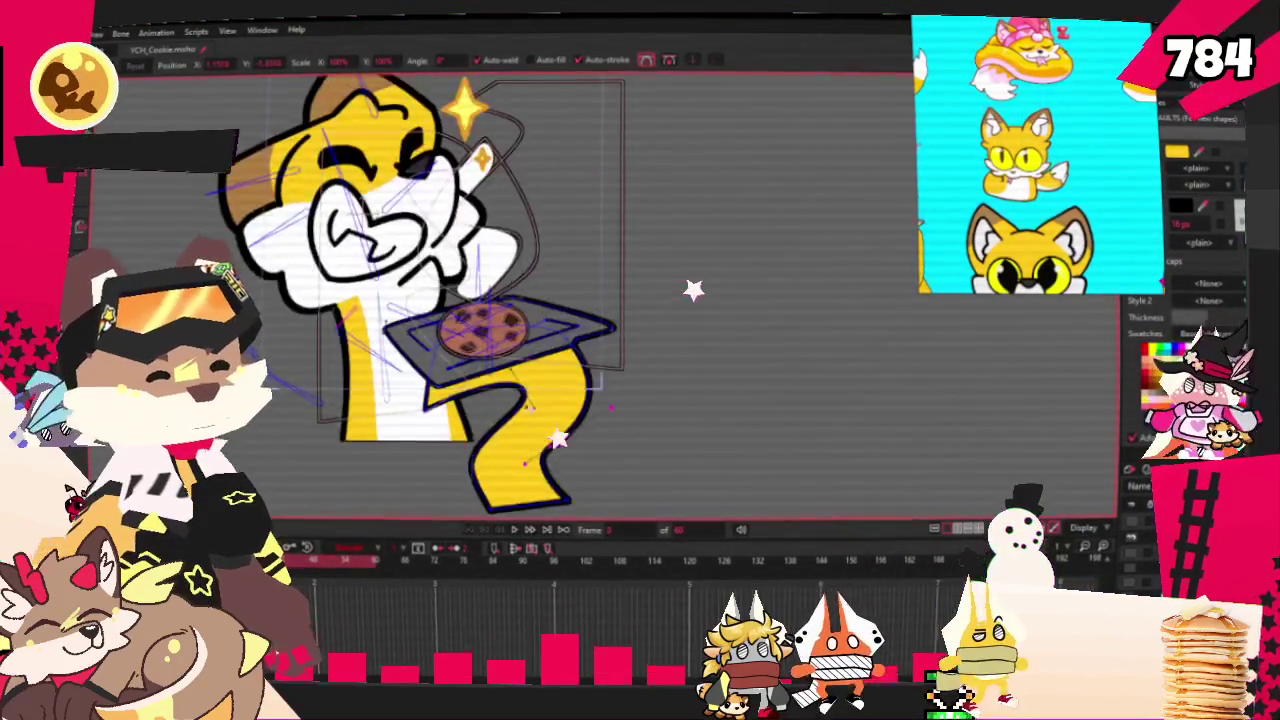
Select the arm bone and bind the arm's points to it
{"action": "scroll", "coordinate": [490, 400], "scroll_direction": "up", "scroll_amount": 2}
{"action": "key", "text": "z"}
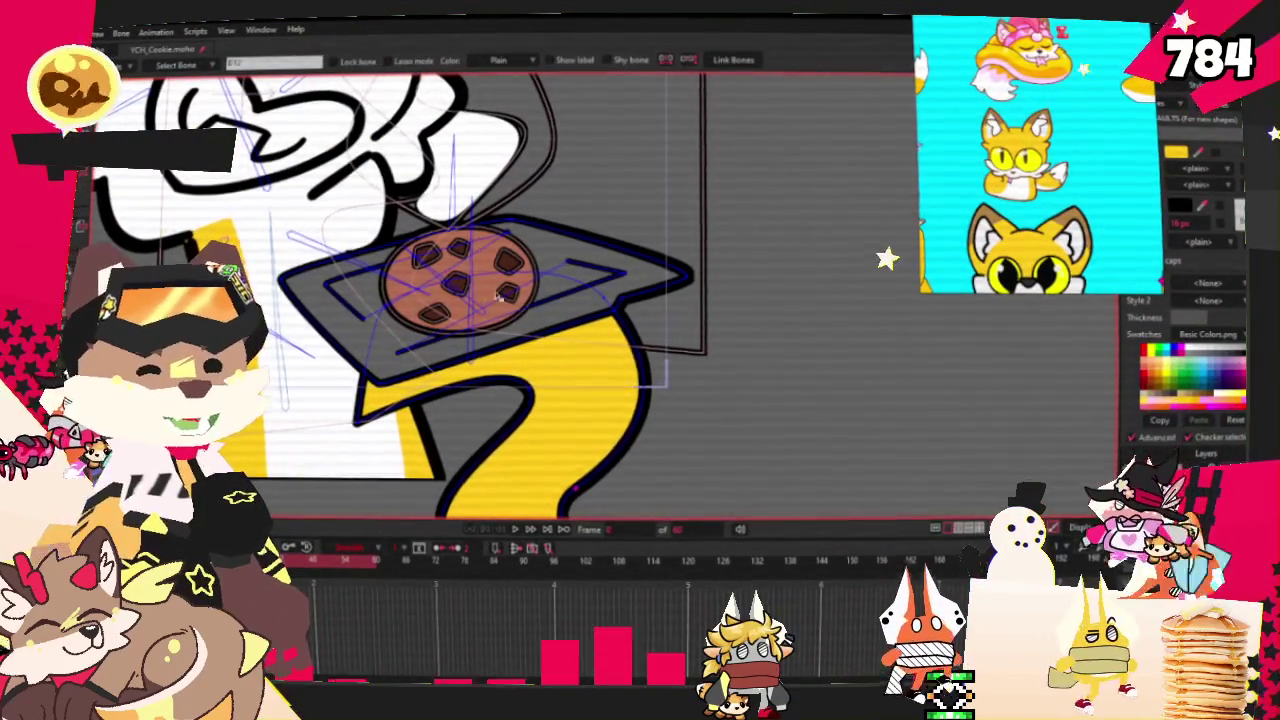
{"action": "scroll", "coordinate": [525, 232], "scroll_direction": "down", "scroll_amount": 1}
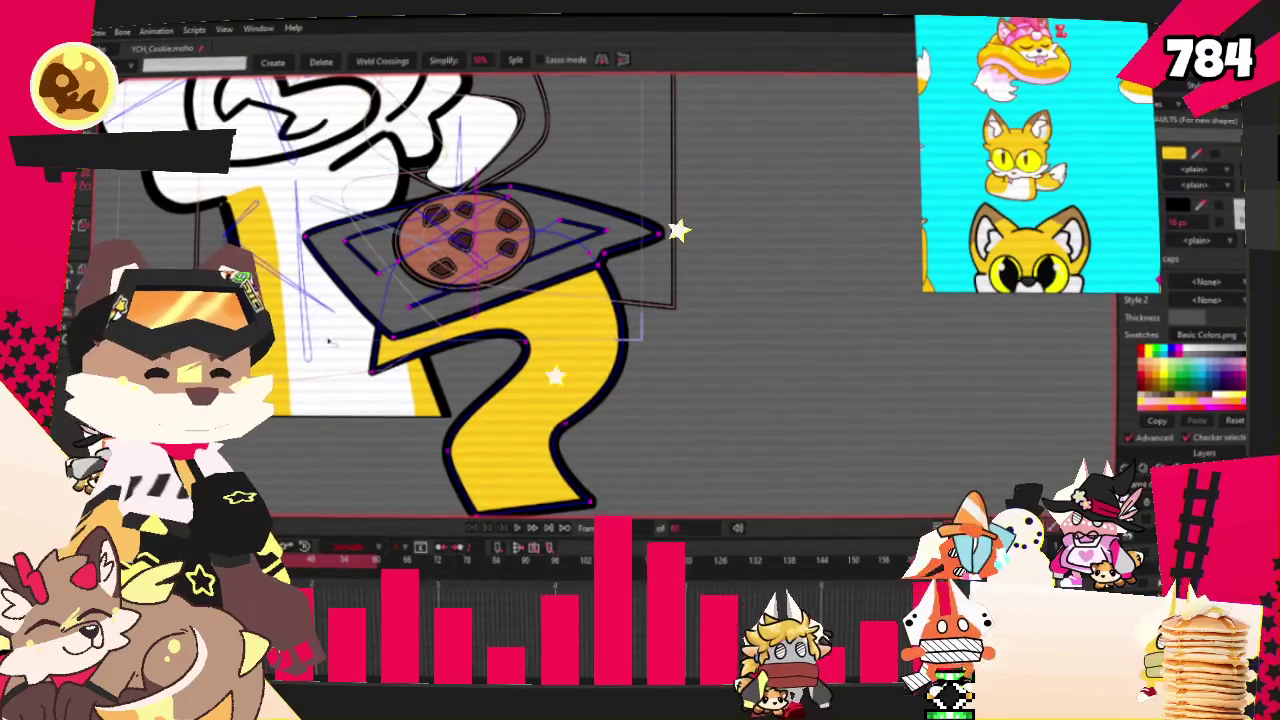
{"action": "key", "text": "i"}
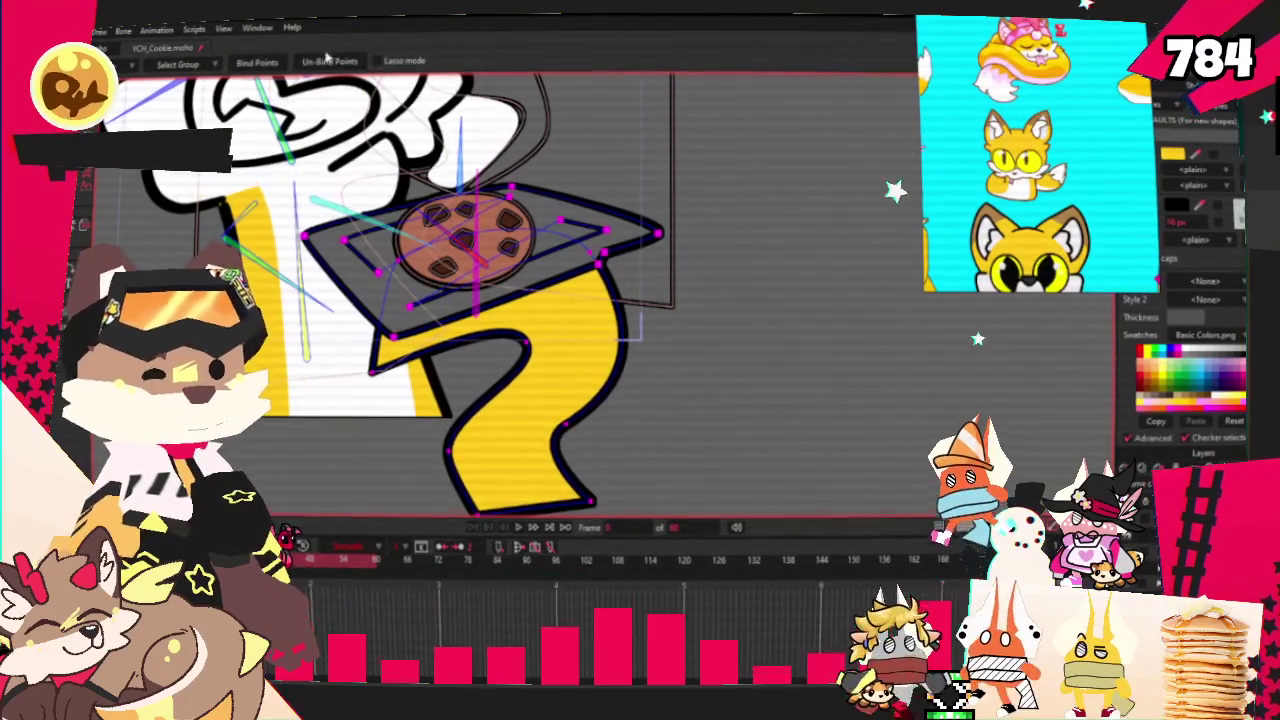
{"action": "scroll", "coordinate": [400, 250], "scroll_direction": "down", "scroll_amount": 2}
{"action": "scroll", "coordinate": [400, 250], "scroll_direction": "up", "scroll_amount": 3}
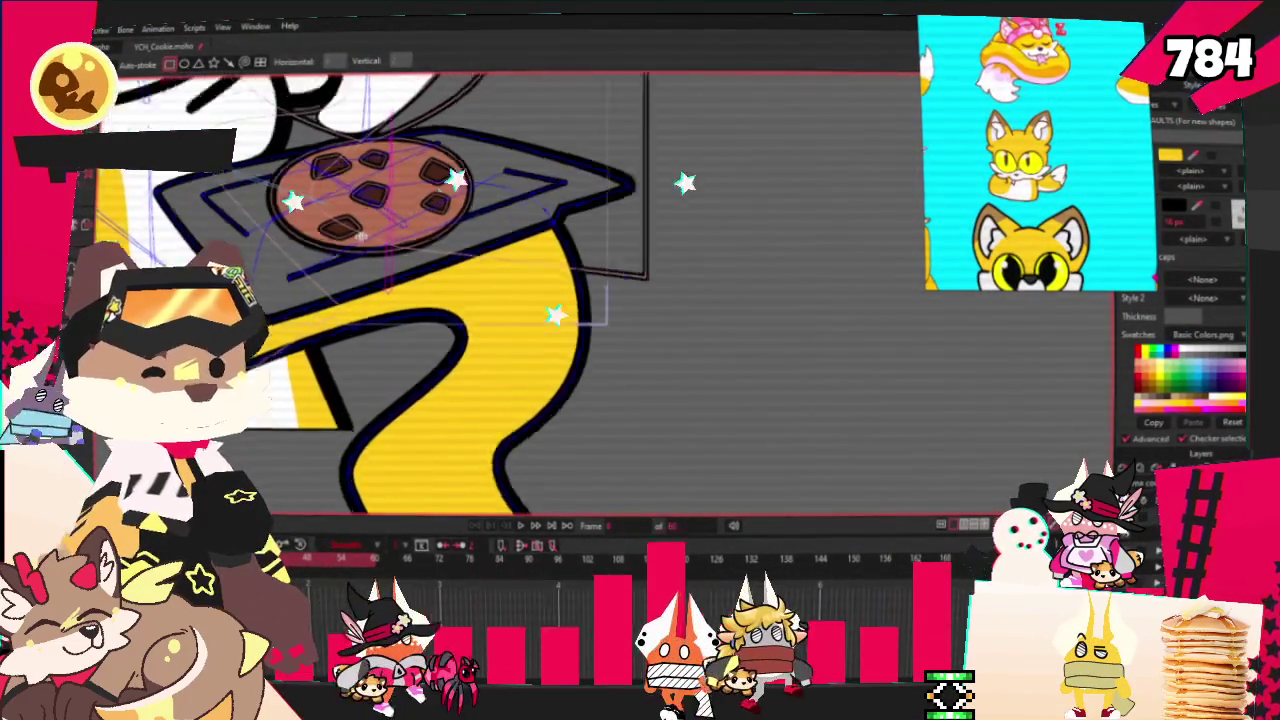
{"action": "scroll", "coordinate": [365, 200], "scroll_direction": "up", "scroll_amount": 1}
{"action": "scroll", "coordinate": [365, 200], "scroll_direction": "up", "scroll_amount": 1}
Select the yellow arm shape and add points for a white strip along it
{"action": "key", "text": "w"}
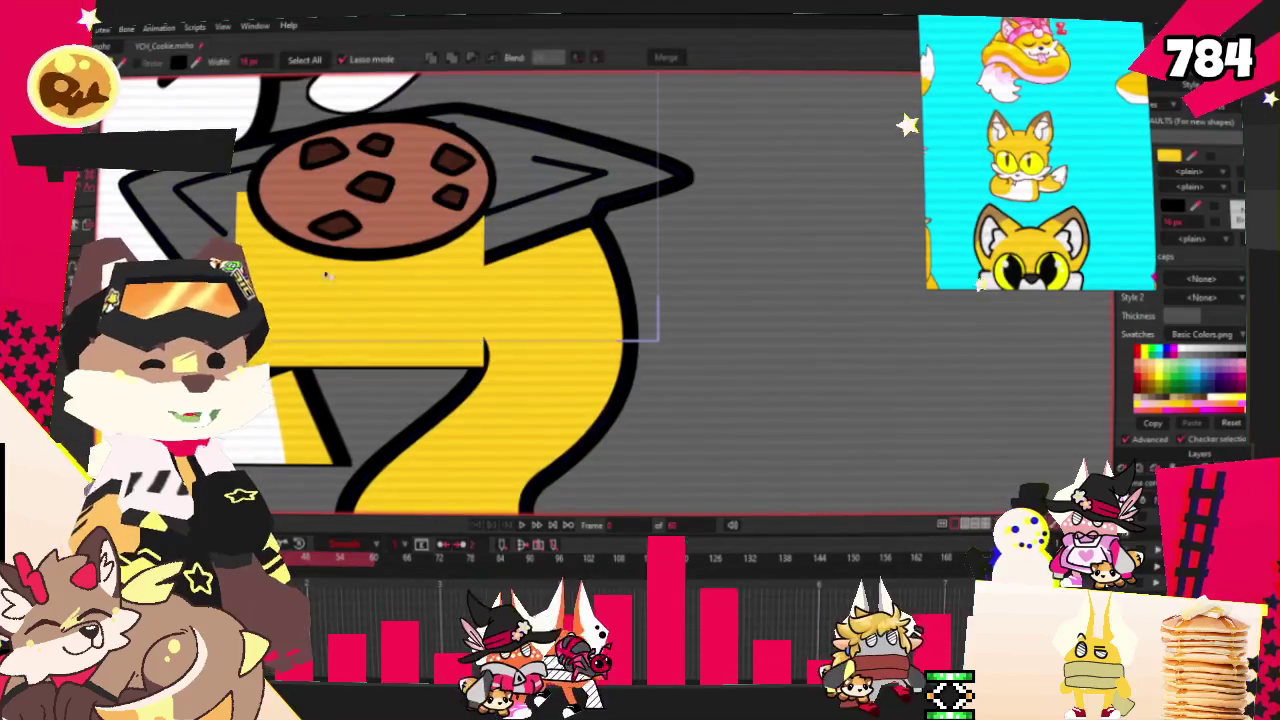
{"action": "left_click", "coordinate": [300, 331]}
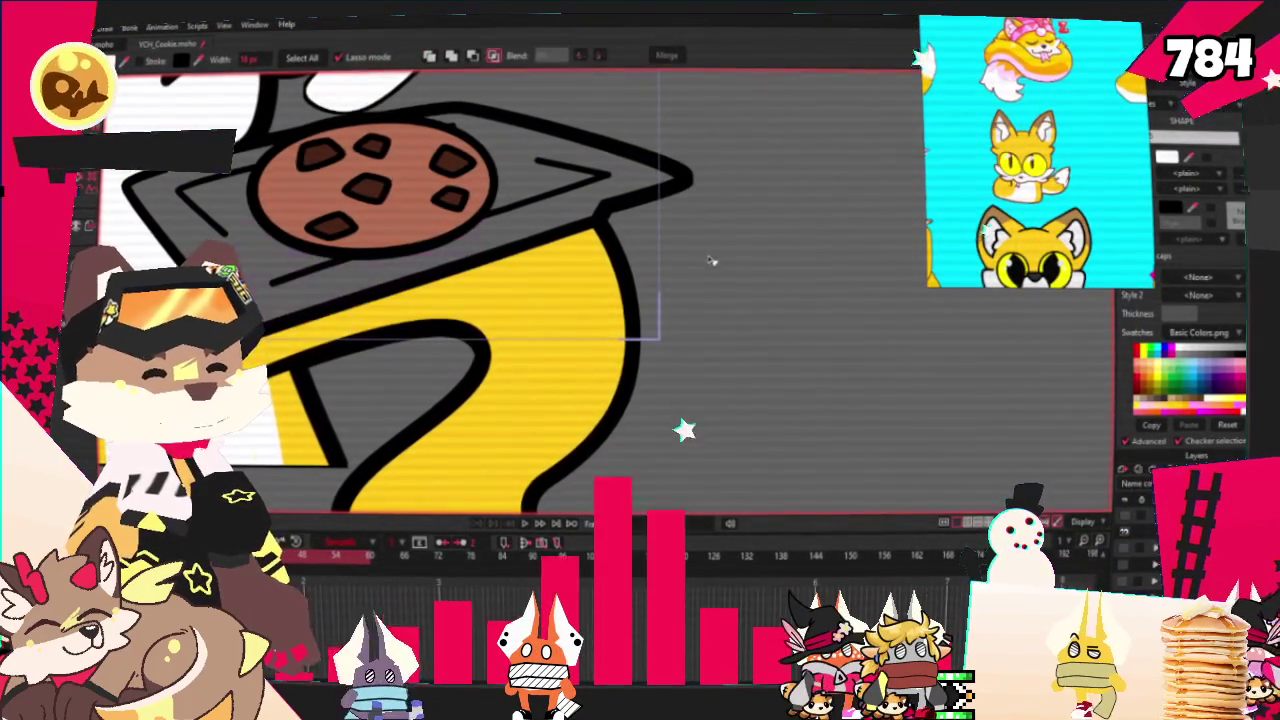
{"action": "key", "text": "a"}
{"action": "scroll", "coordinate": [432, 107], "scroll_direction": "up", "scroll_amount": 2}
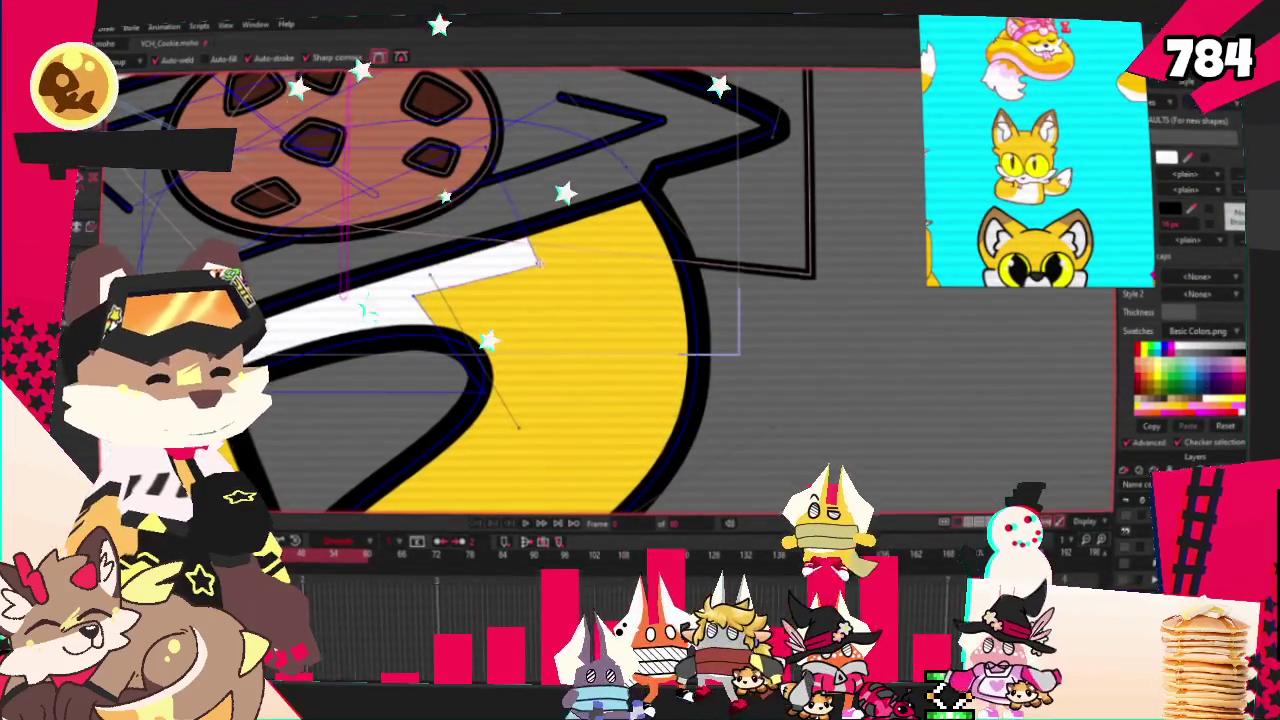
{"action": "scroll", "coordinate": [432, 107], "scroll_direction": "down", "scroll_amount": 2}
{"action": "key", "text": "t"}
{"action": "scroll", "coordinate": [380, 350], "scroll_direction": "up", "scroll_amount": 1}
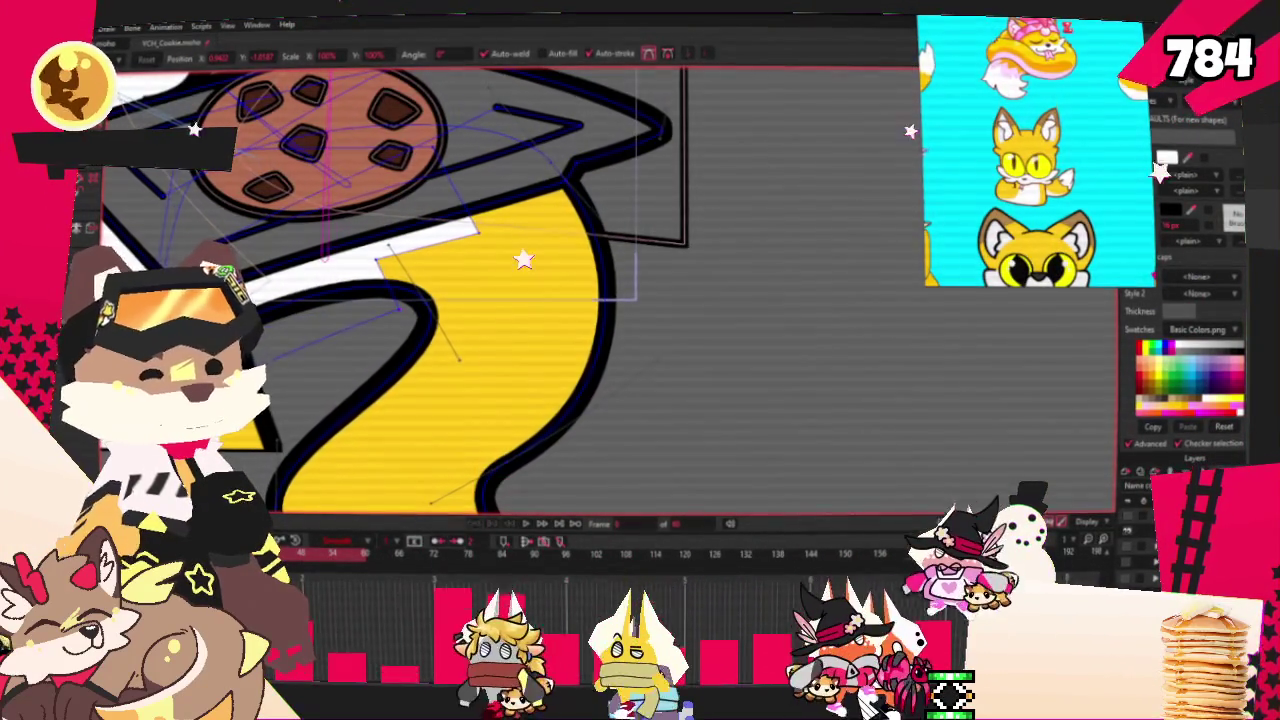
{"action": "scroll", "coordinate": [471, 224], "scroll_direction": "down", "scroll_amount": 2}
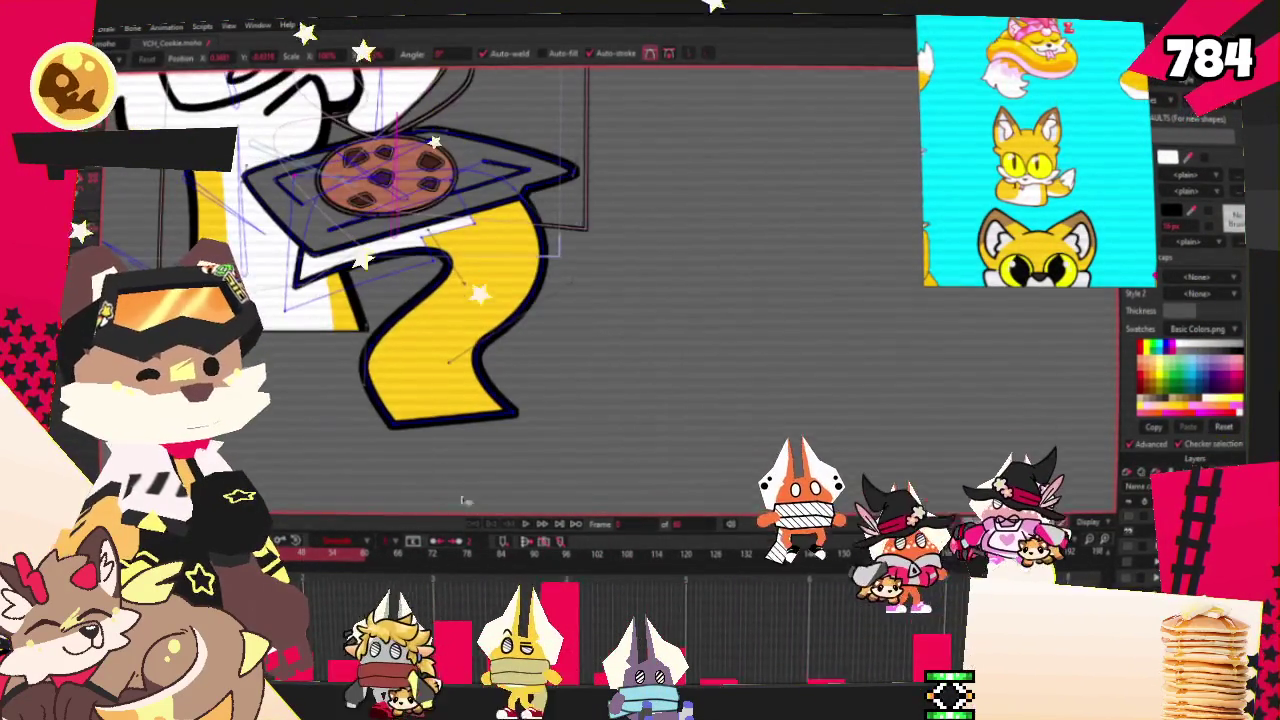
Bind the arm points to the chosen bone and play back the arm animation
{"action": "key", "text": "z"}
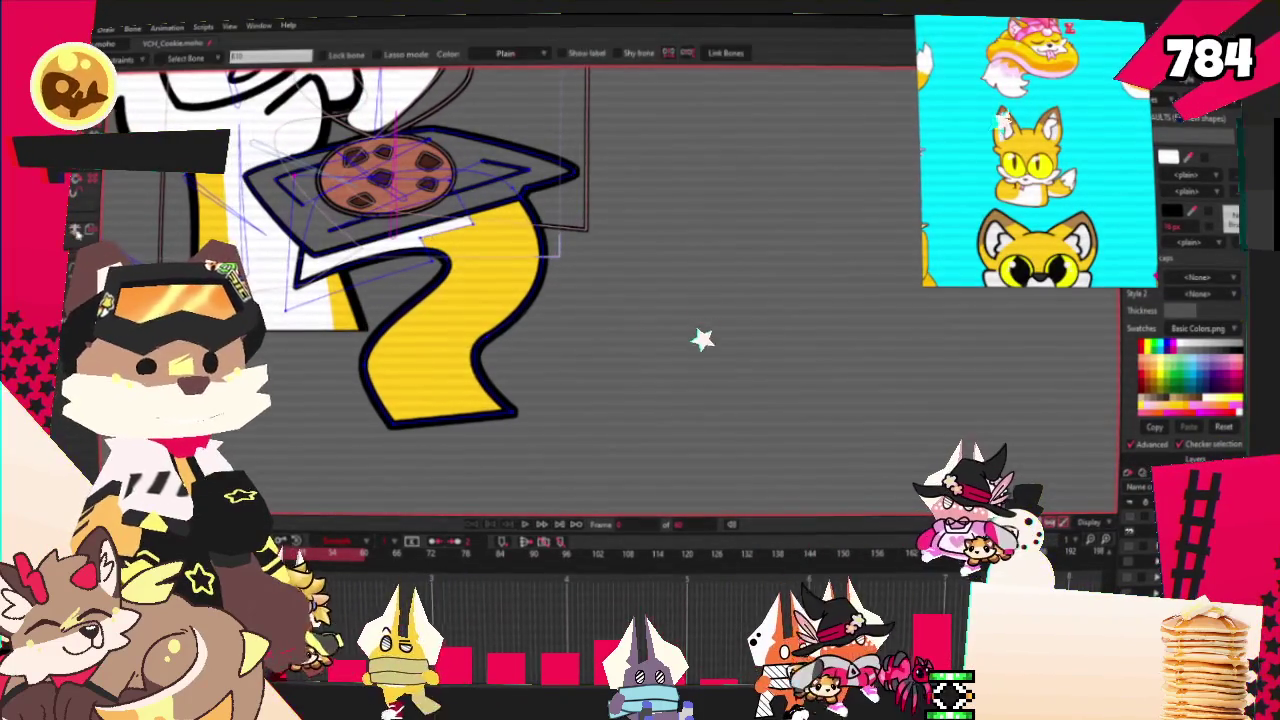
{"action": "scroll", "coordinate": [397, 218], "scroll_direction": "up", "scroll_amount": 3}
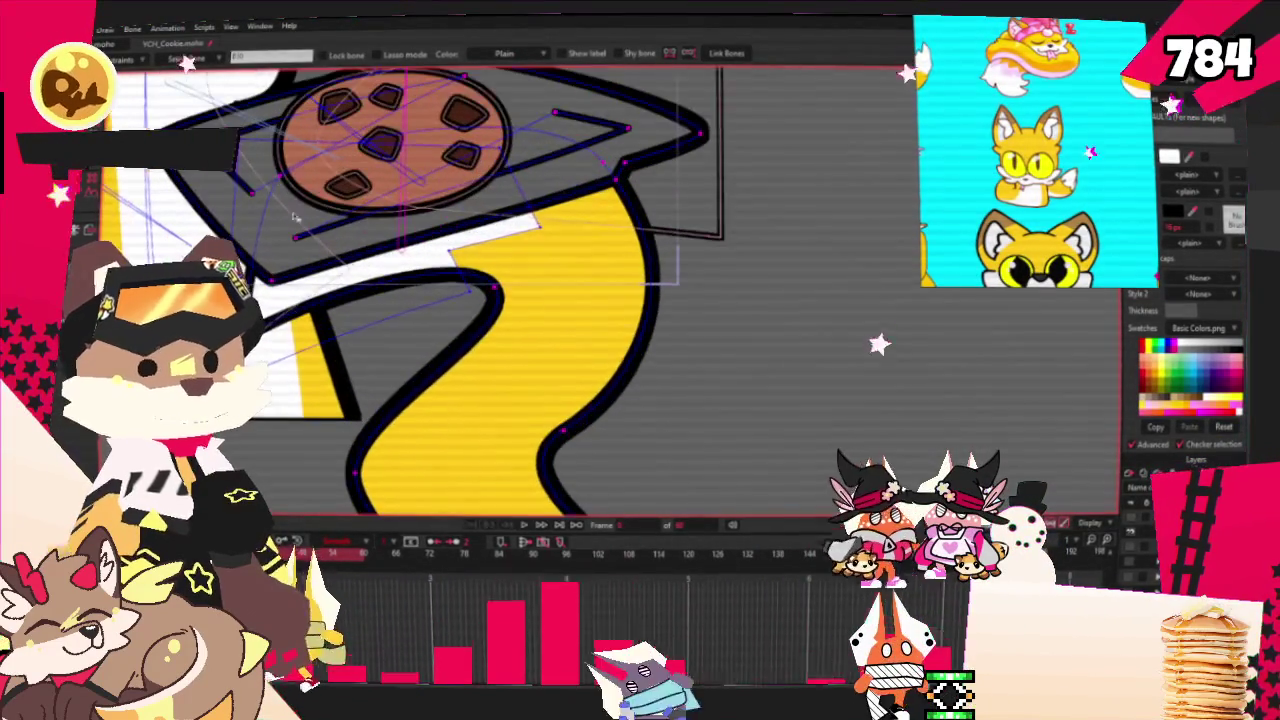
{"action": "key", "text": "g"}
{"action": "scroll", "coordinate": [309, 218], "scroll_direction": "up", "scroll_amount": 3}
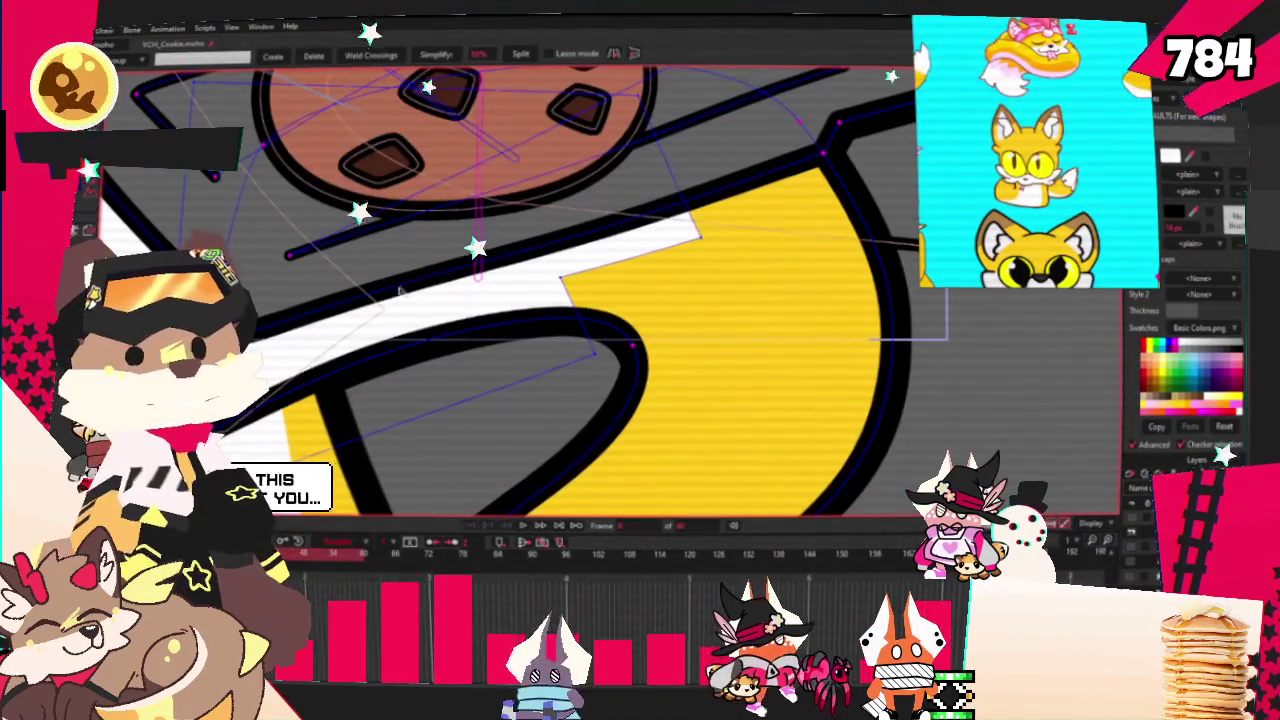
{"action": "scroll", "coordinate": [390, 285], "scroll_direction": "down", "scroll_amount": 1}
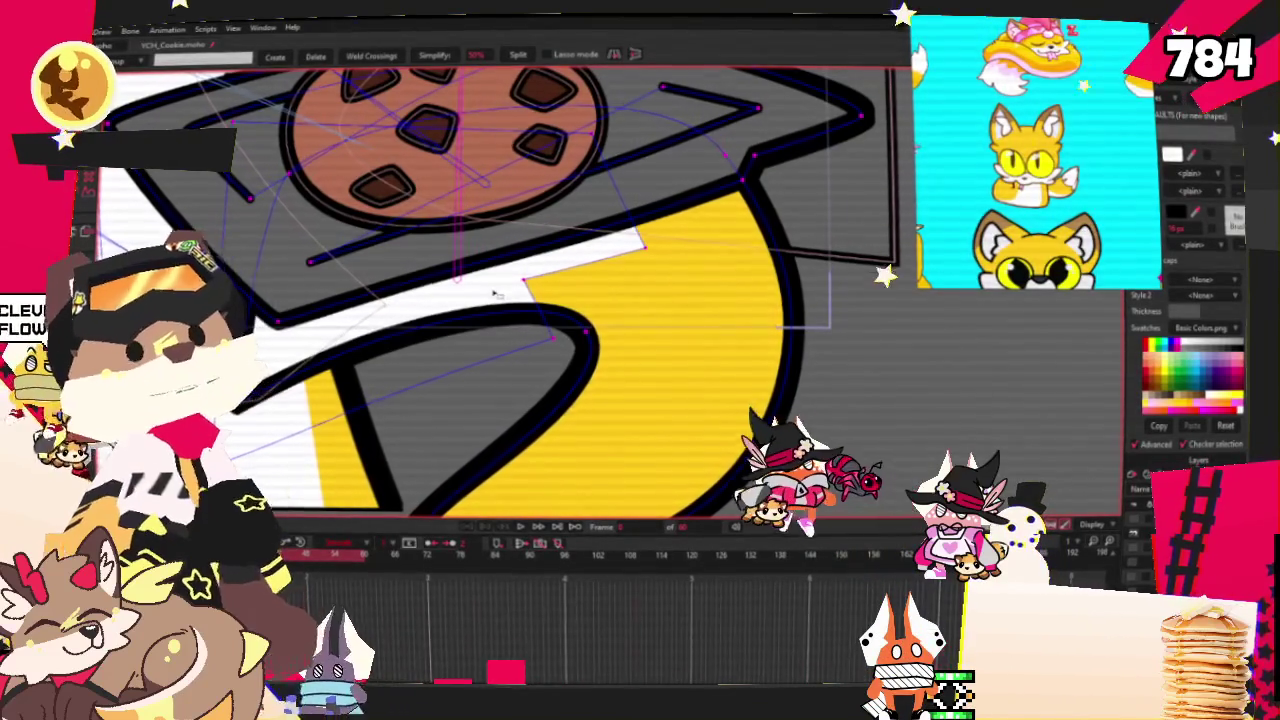
{"action": "key", "text": "i"}
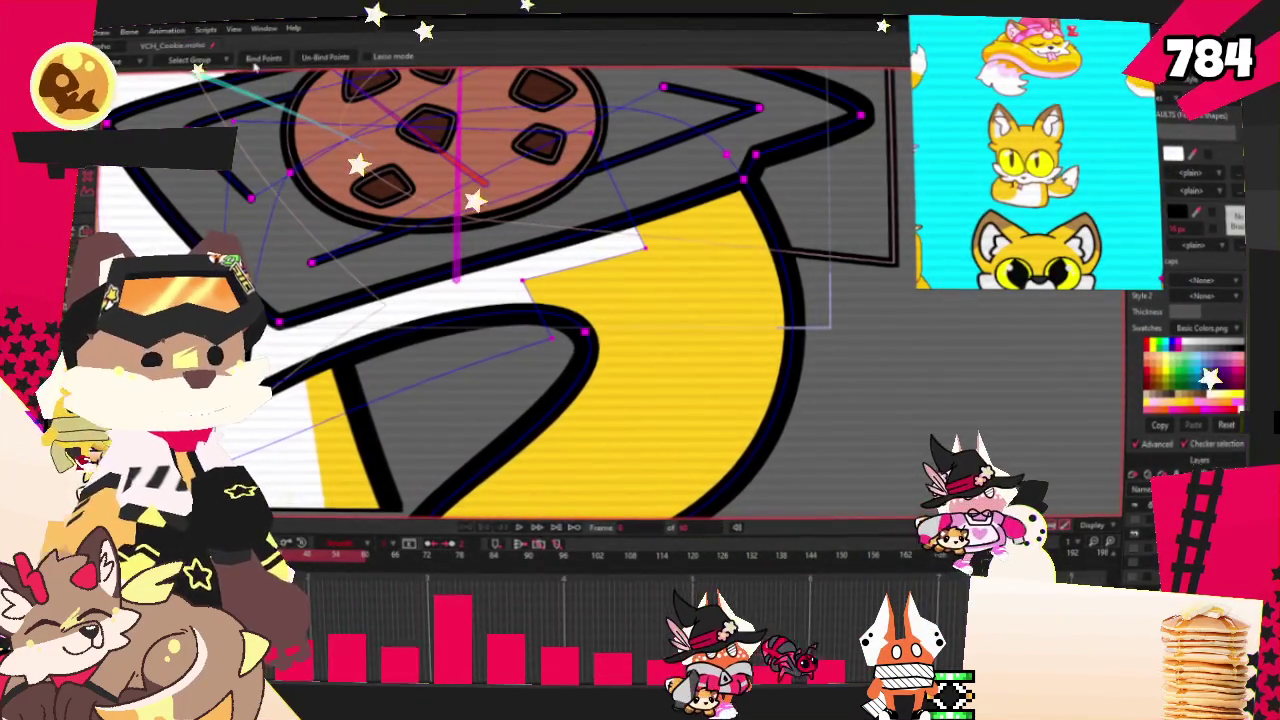
{"action": "scroll", "coordinate": [471, 339], "scroll_direction": "down", "scroll_amount": 3}
{"action": "scroll", "coordinate": [471, 339], "scroll_direction": "down", "scroll_amount": 3}
{"action": "left_click", "coordinate": [517, 531]}
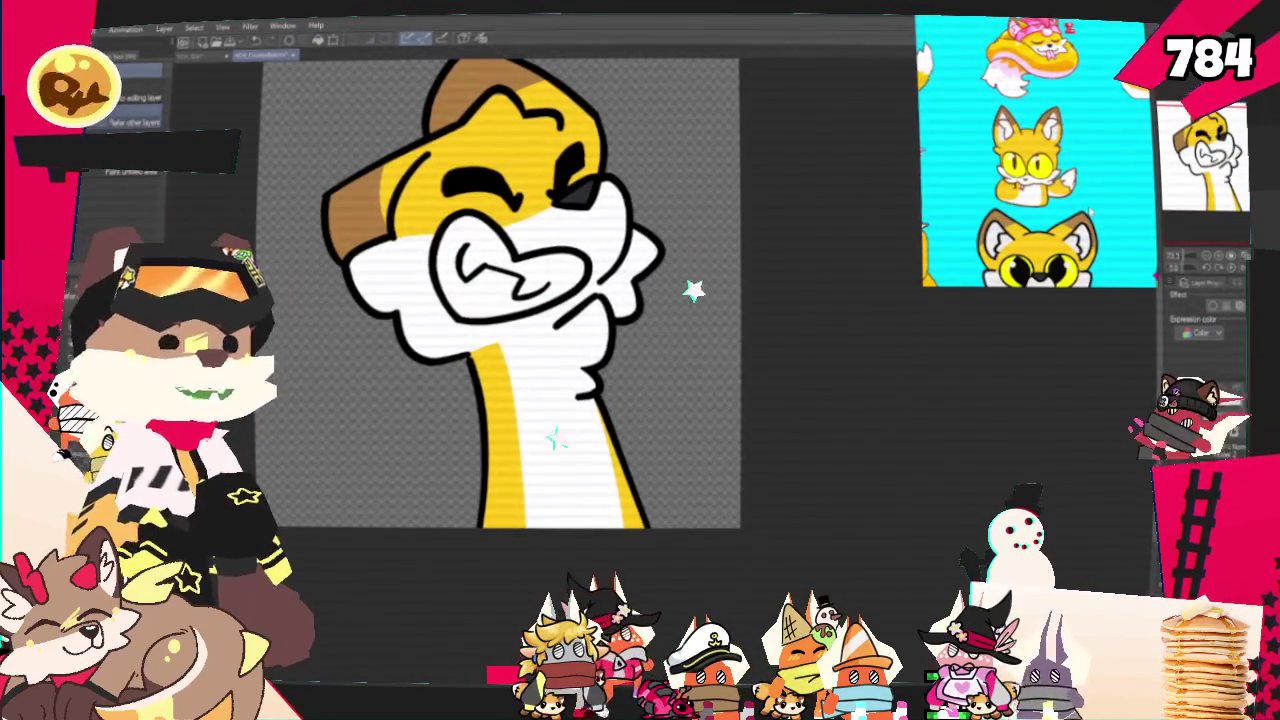
Pen the collar's left edge, top line, lower edge across the chest, and right neck line
{"action": "key", "text": "p"}
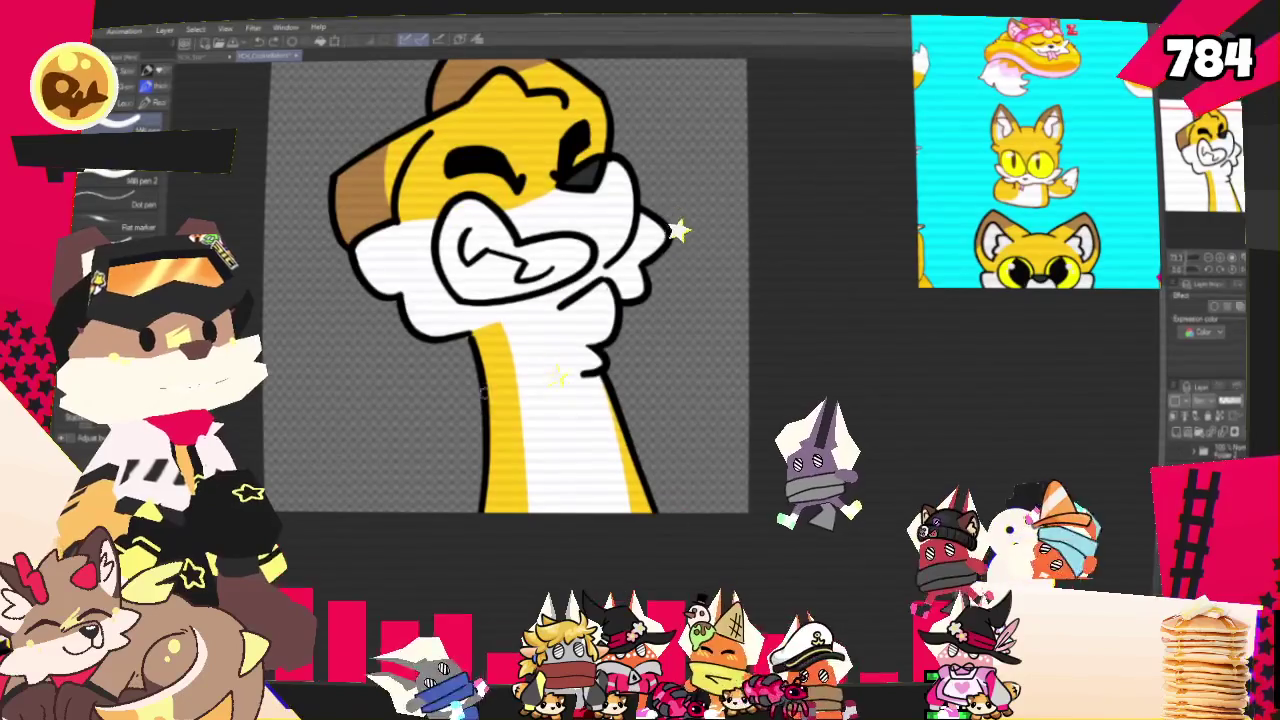
{"action": "left_click_drag", "start_coordinate": [486, 384], "coordinate": [478, 433]}
{"action": "mouse_move", "coordinate": [480, 385]}
{"action": "left_mouse_down"}
{"action": "mouse_move", "coordinate": [604, 376]}
{"action": "mouse_move", "coordinate": [629, 425]}
{"action": "left_mouse_up"}
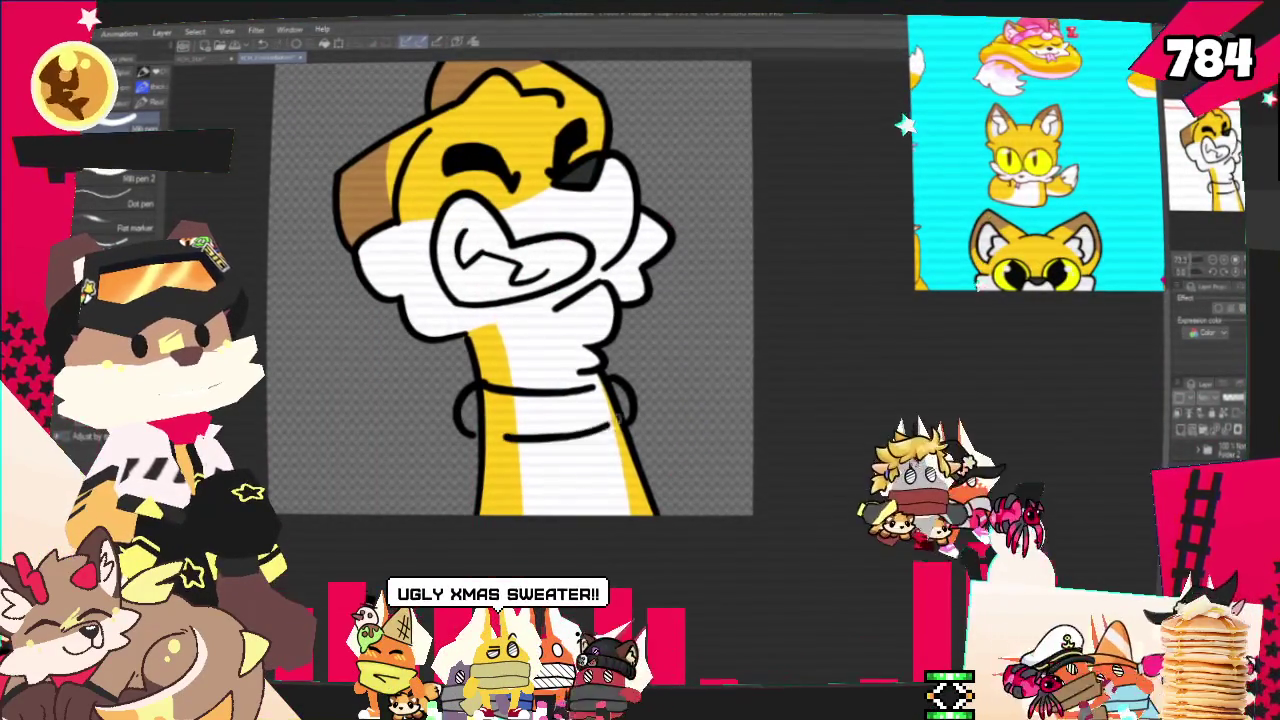
{"action": "left_click_drag", "start_coordinate": [500, 437], "coordinate": [605, 432]}
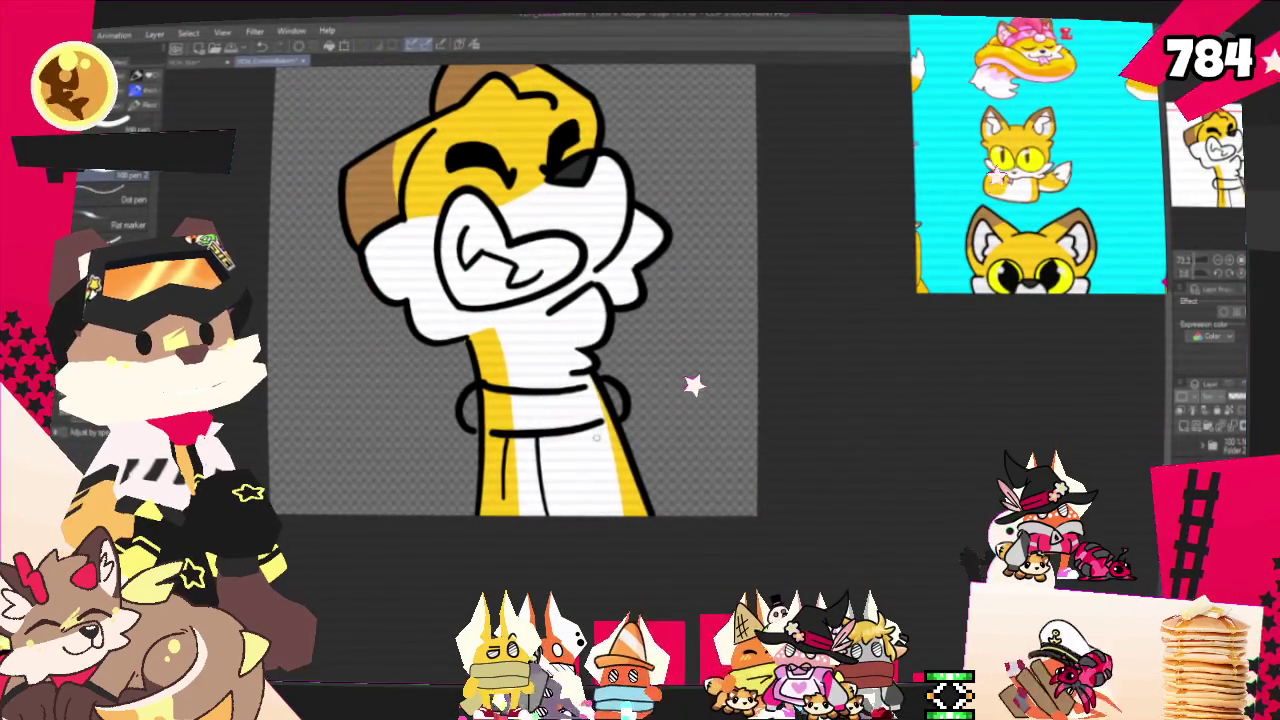
{"action": "left_click_drag", "start_coordinate": [600, 432], "coordinate": [616, 505]}
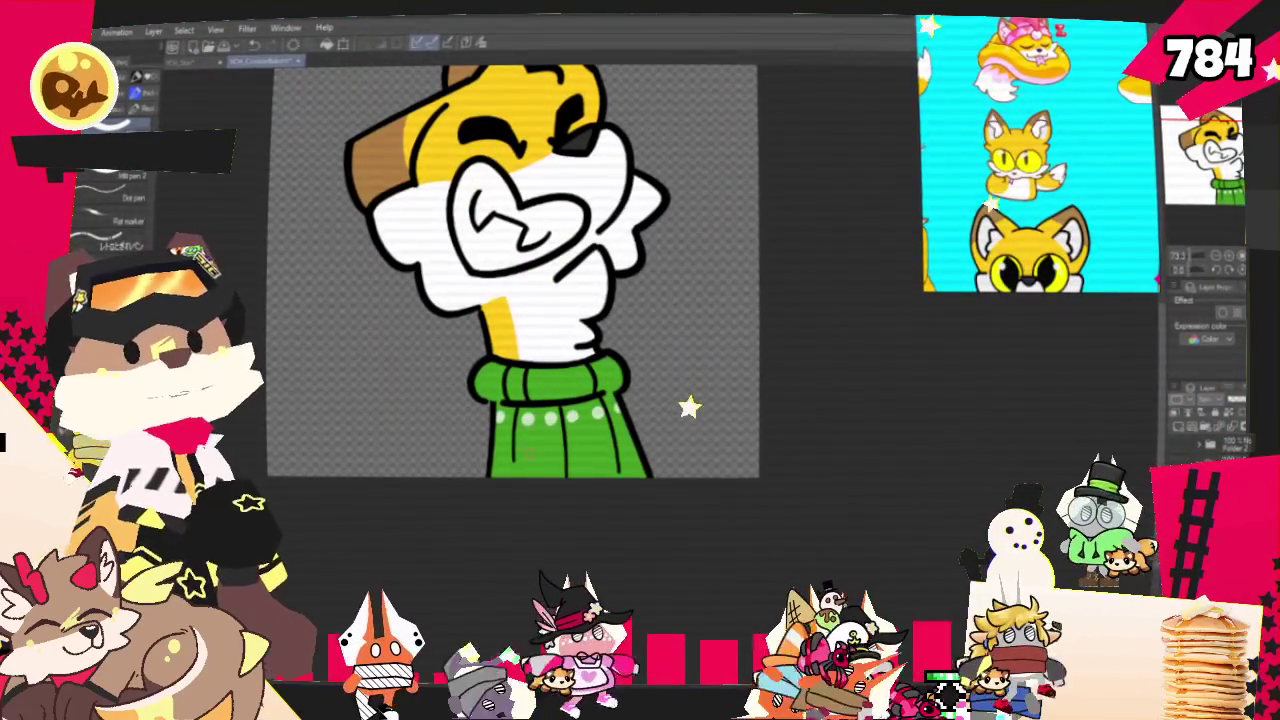
Paint a white zigzag line across the green sweater collar
{"action": "left_click_drag", "start_coordinate": [497, 448], "coordinate": [625, 432]}
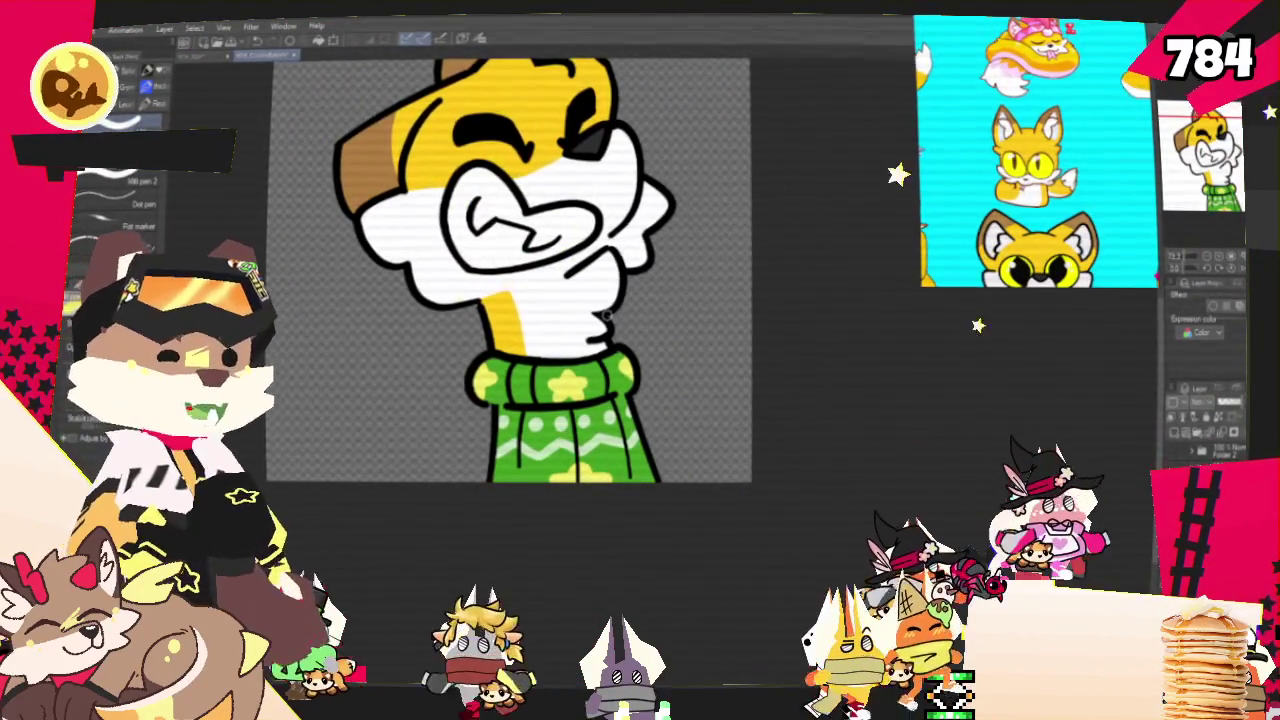
Export the sweater-wearing fox as a PNG over the existing CookieBakers file, then return to Moho
{"action": "scroll", "coordinate": [500, 300], "scroll_direction": "up", "scroll_amount": 3}
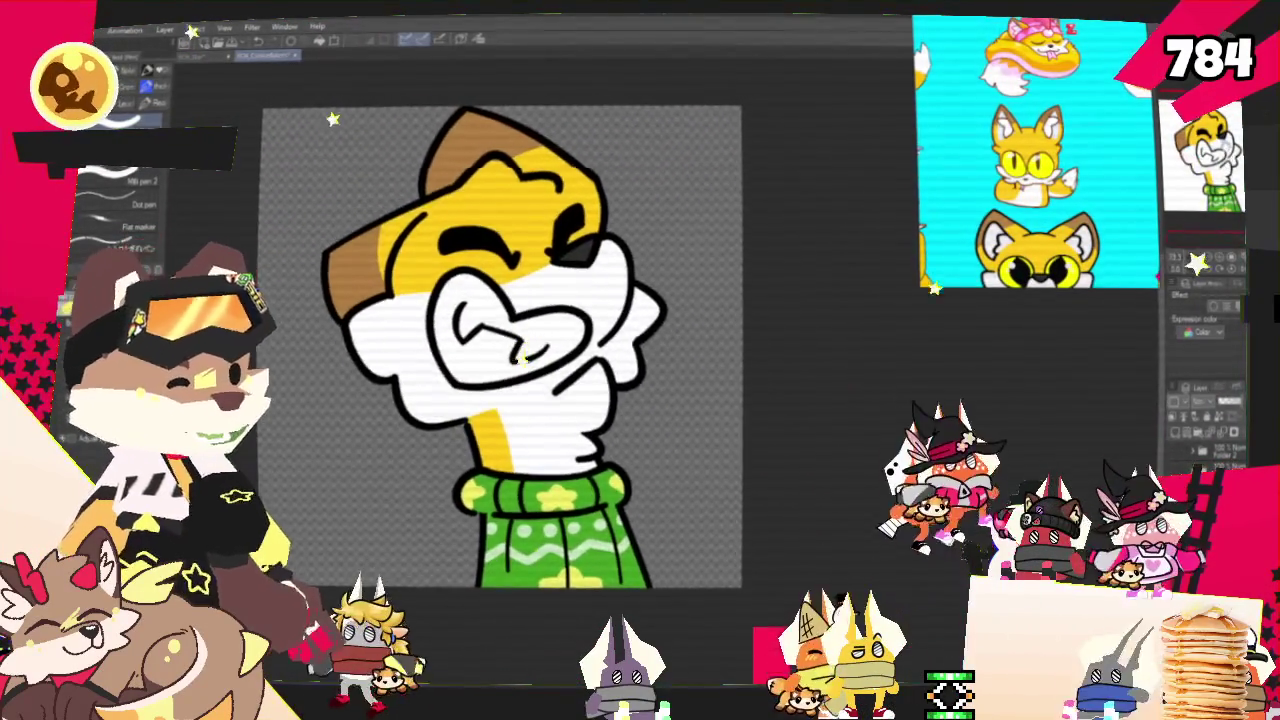
{"action": "left_click_drag", "start_coordinate": [500, 340], "coordinate": [526, 312]}
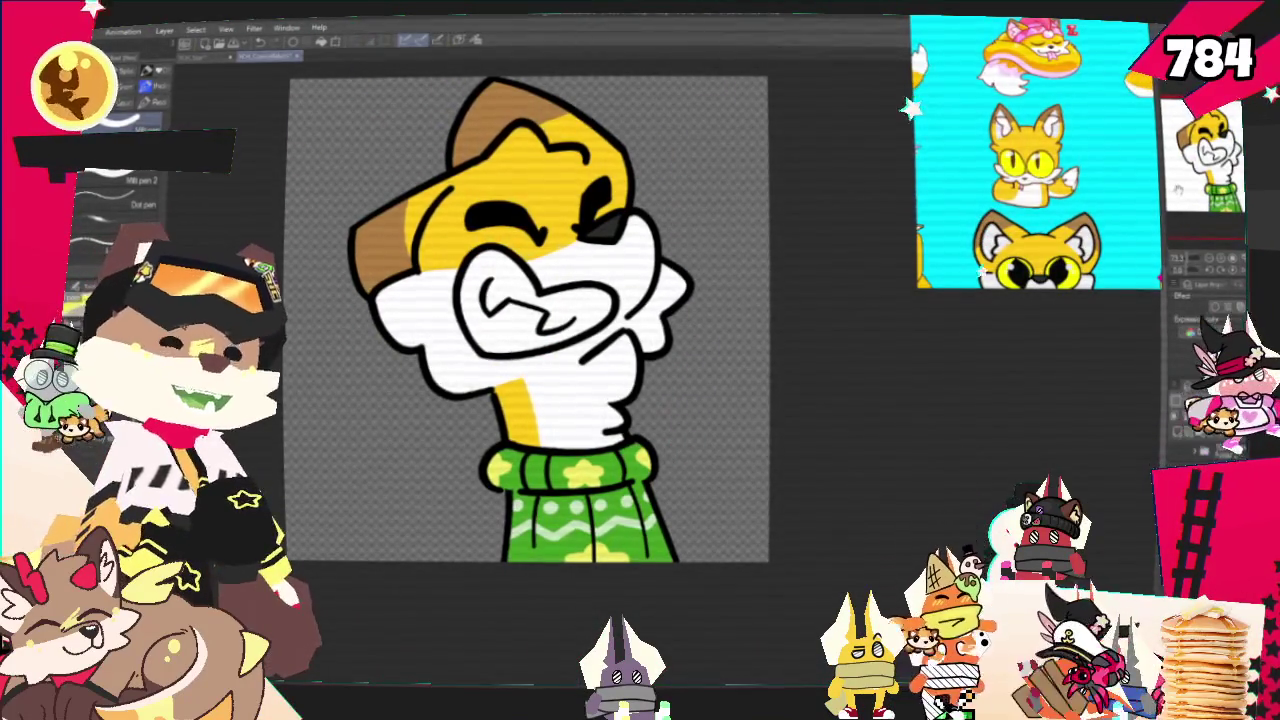
{"action": "scroll", "coordinate": [513, 347], "scroll_direction": "down", "scroll_amount": 3}
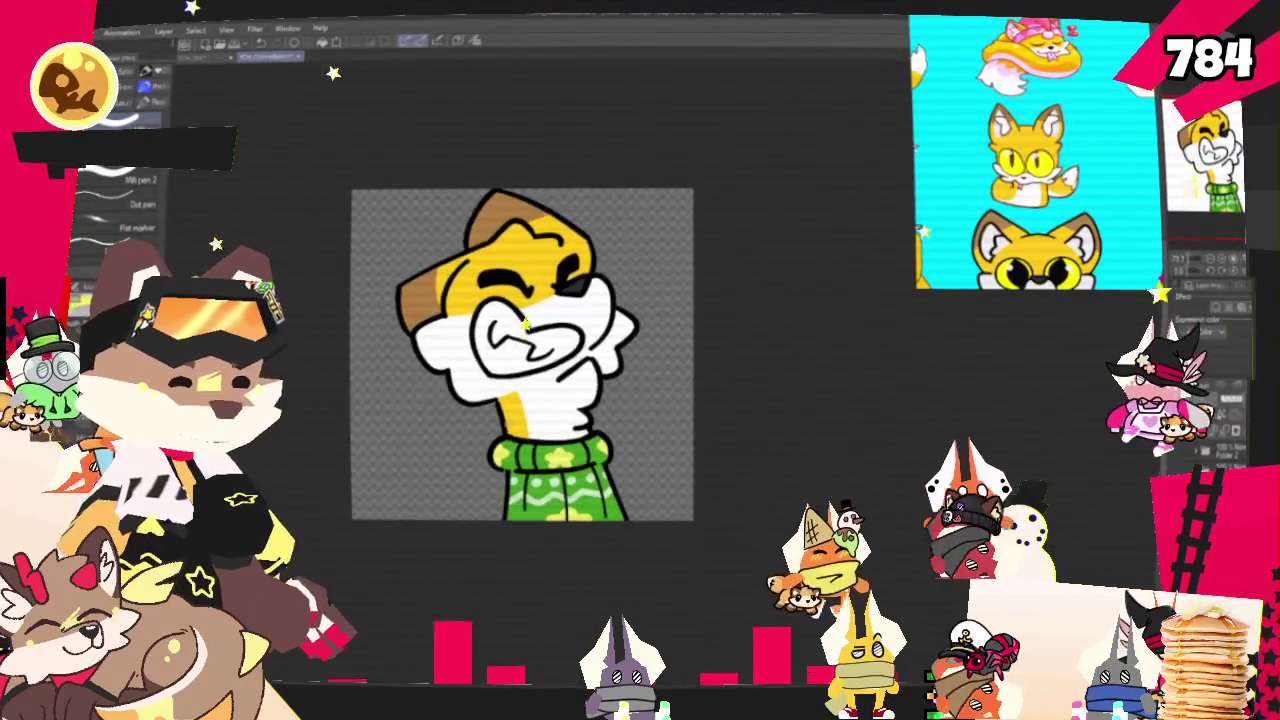
{"action": "scroll", "coordinate": [513, 347], "scroll_direction": "up", "scroll_amount": 1}
{"action": "scroll", "coordinate": [522, 380], "scroll_direction": "down", "scroll_amount": 1}
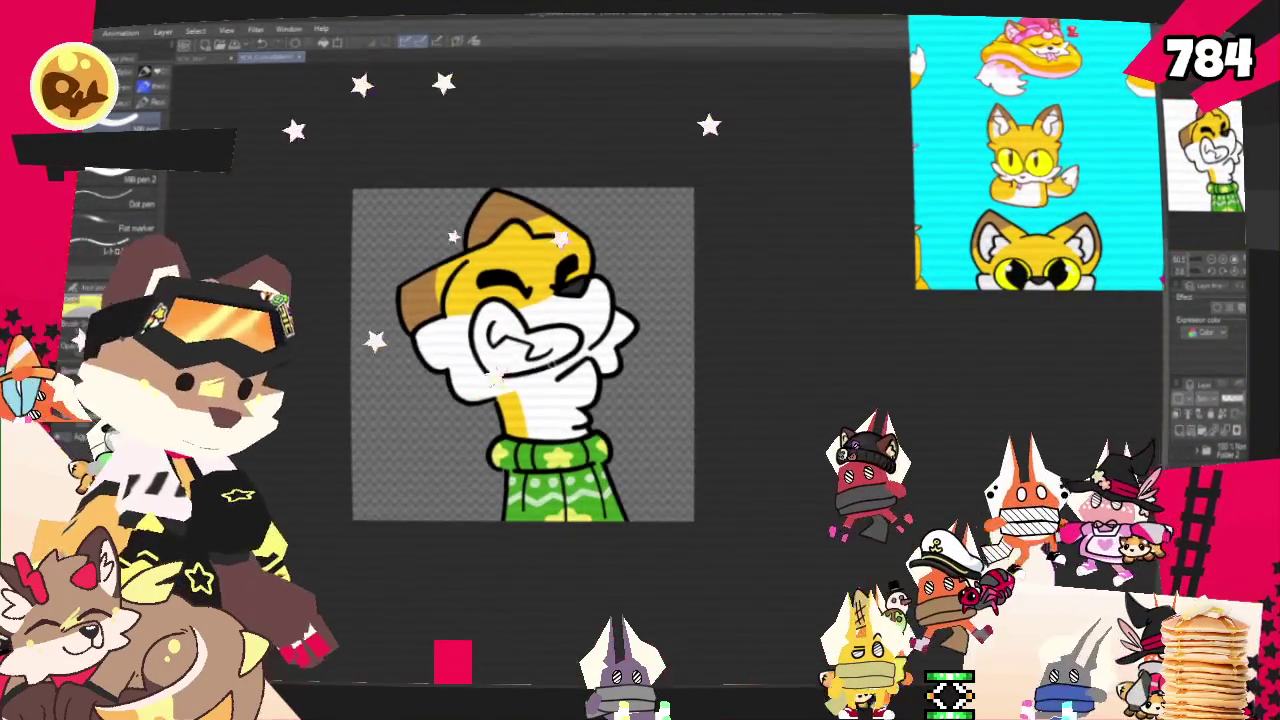
{"action": "left_click", "coordinate": [75, 33]}
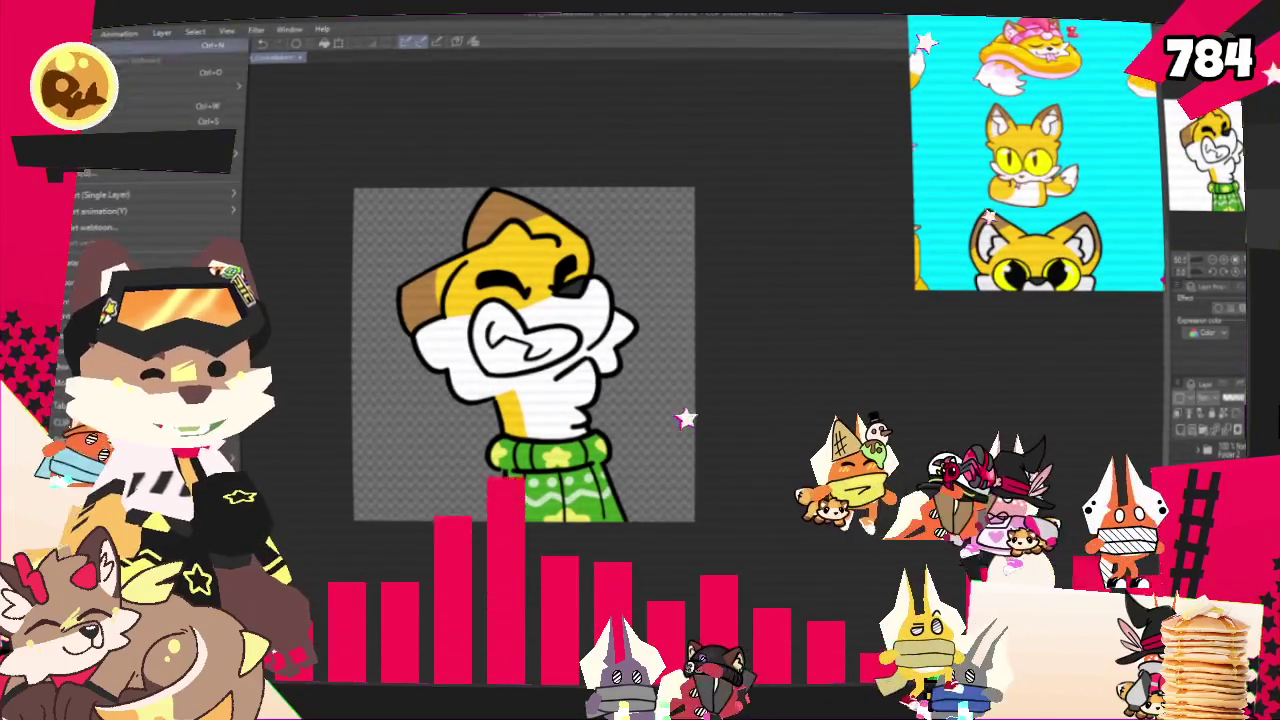
{"action": "mouse_move", "coordinate": [150, 194]}
{"action": "left_click", "coordinate": [307, 227]}
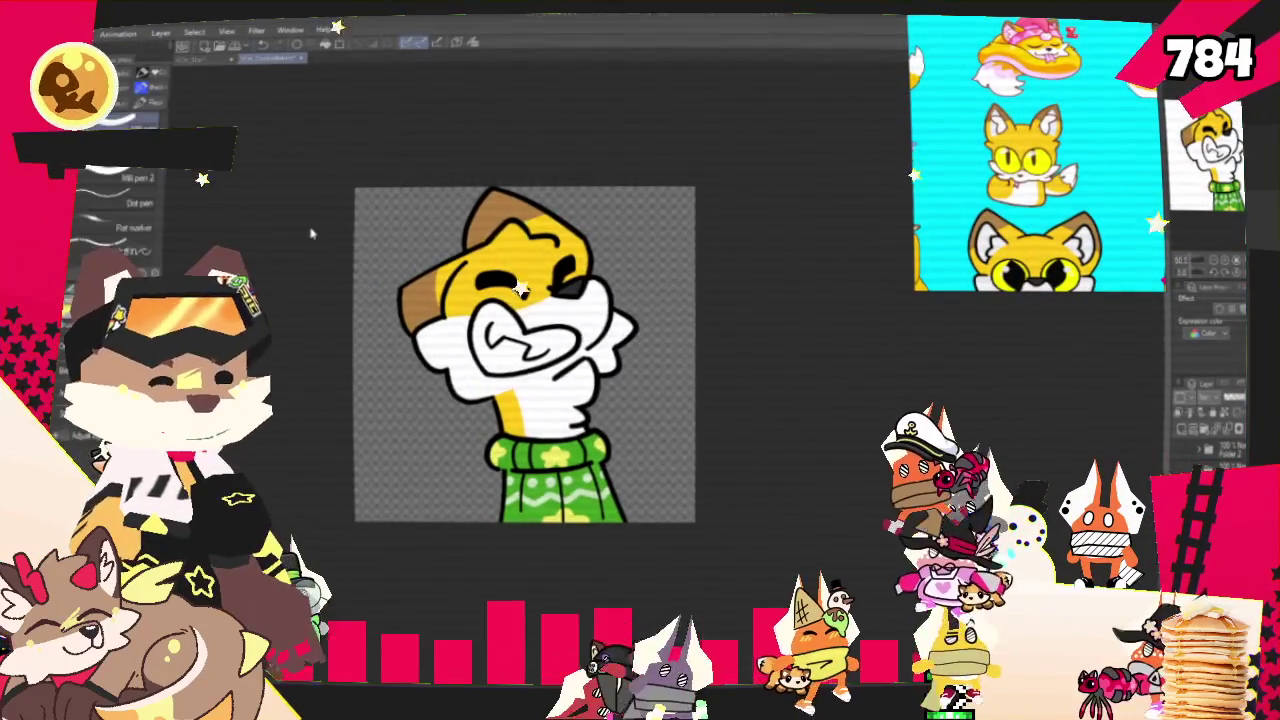
{"action": "double_click", "coordinate": [335, 185]}
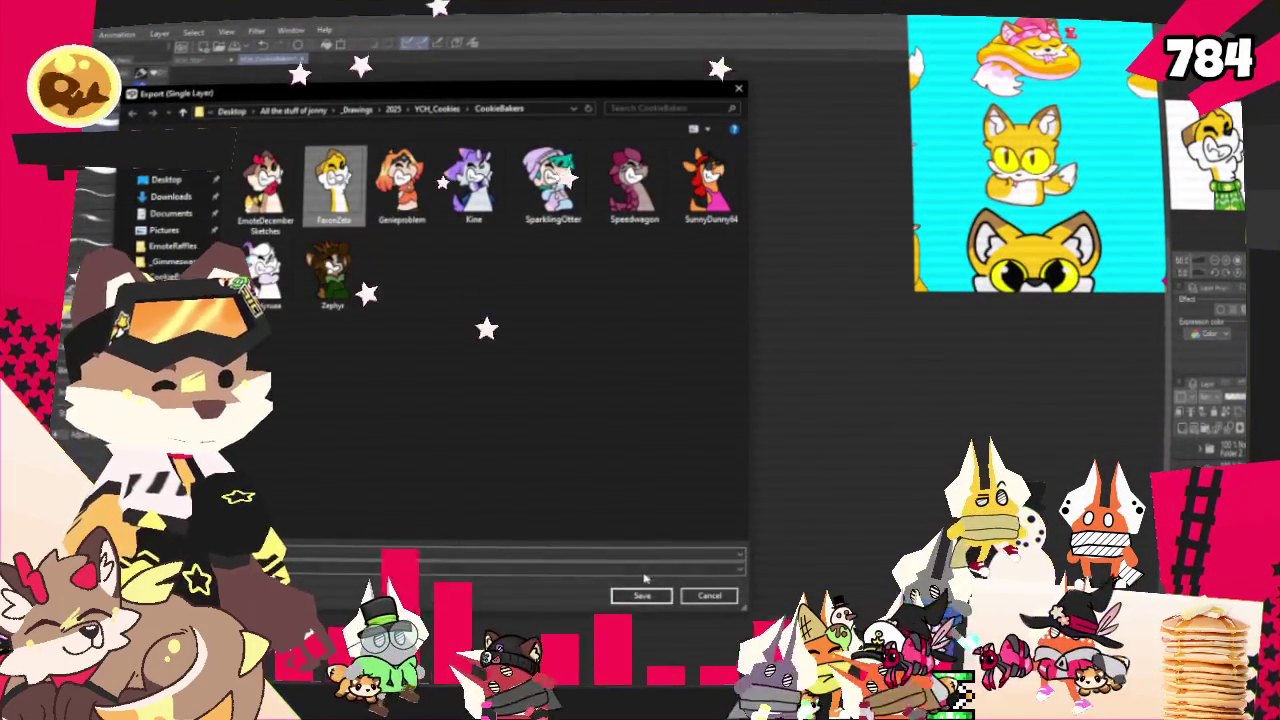
{"action": "left_click", "coordinate": [692, 358]}
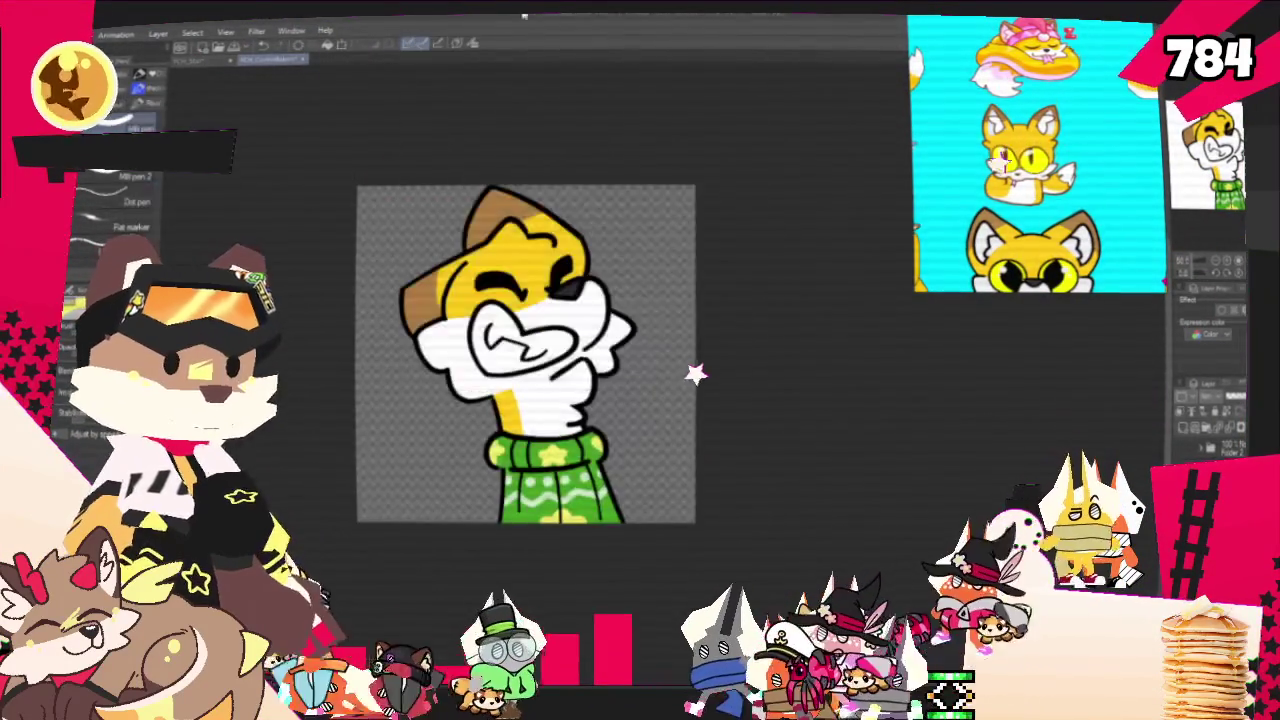
{"action": "key", "text": "alt+Tab"}
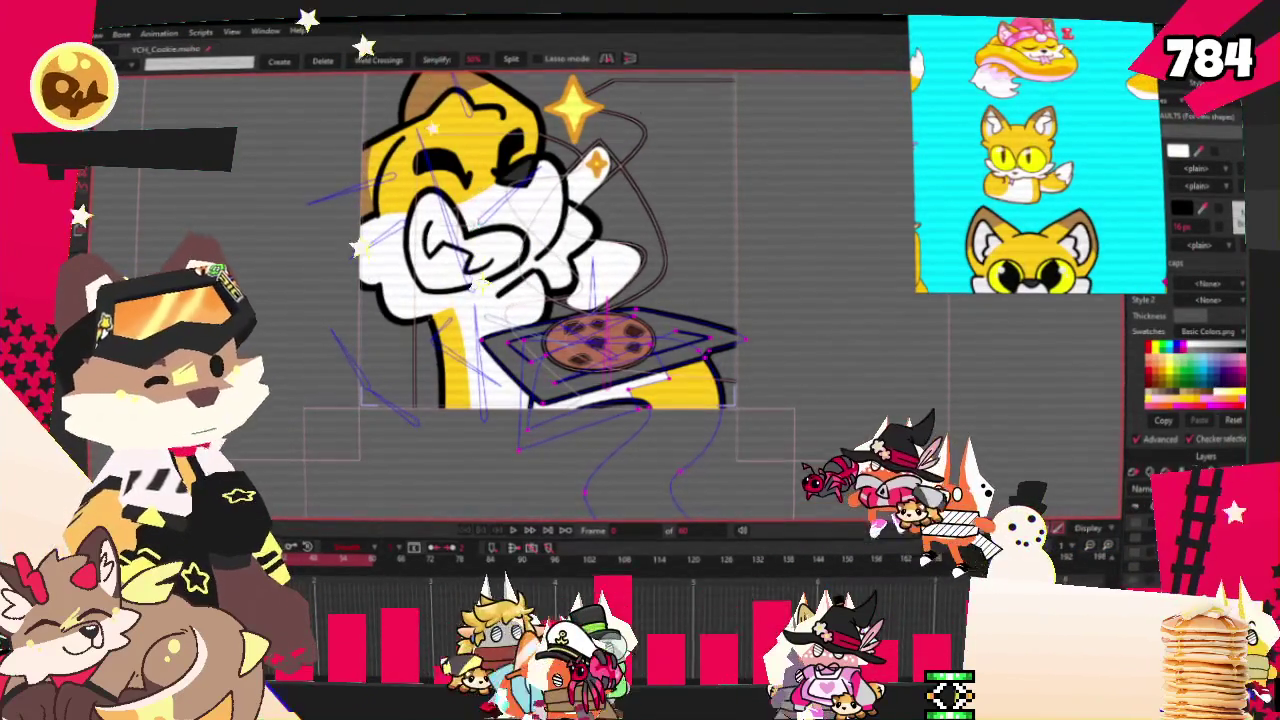
Zoom out the canvas to check the fox wearing its green star sweater
{"action": "scroll", "coordinate": [519, 368], "scroll_direction": "down", "scroll_amount": 3}
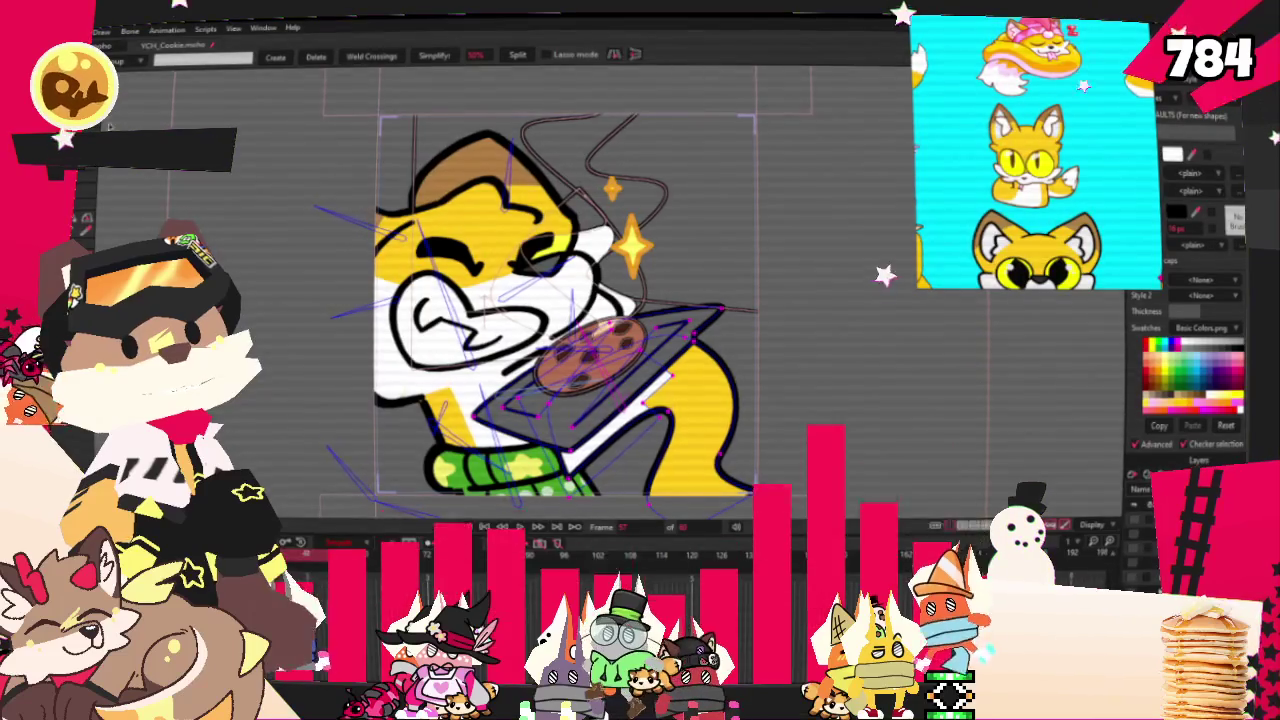
Open the File menu and close it again without choosing a command
{"action": "left_click", "coordinate": [102, 31]}
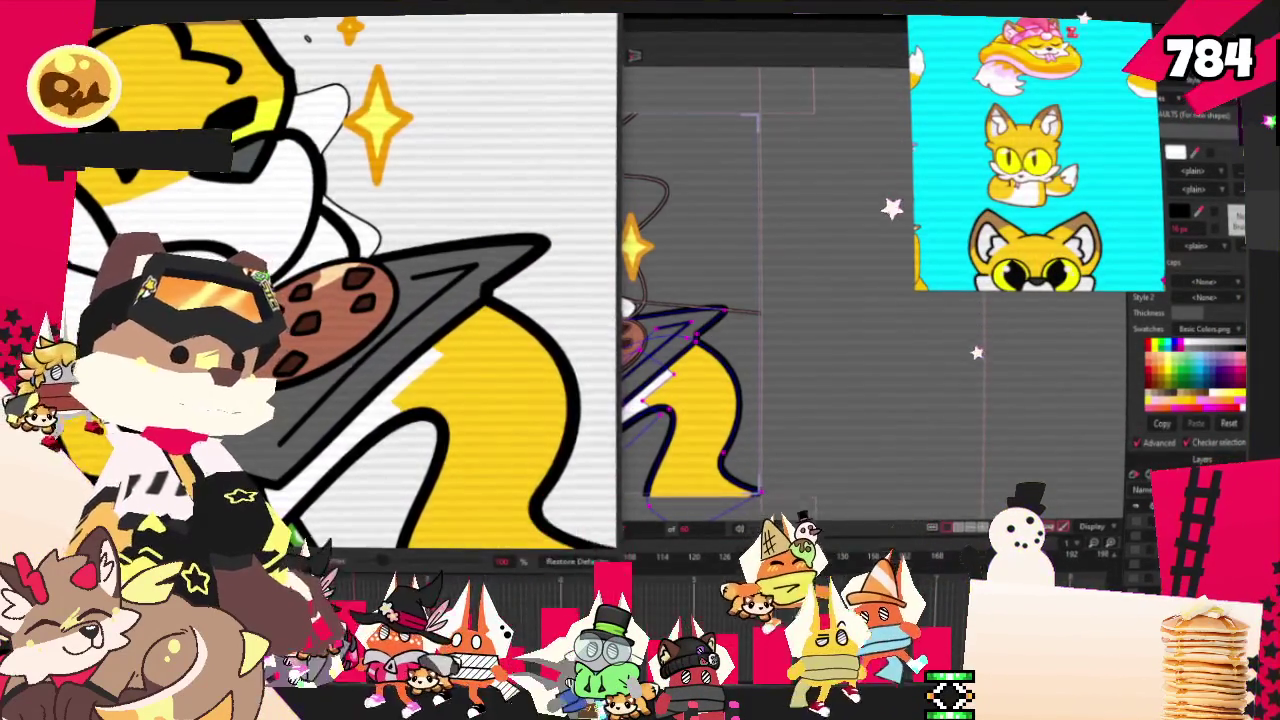
{"action": "key", "text": "alt+f"}
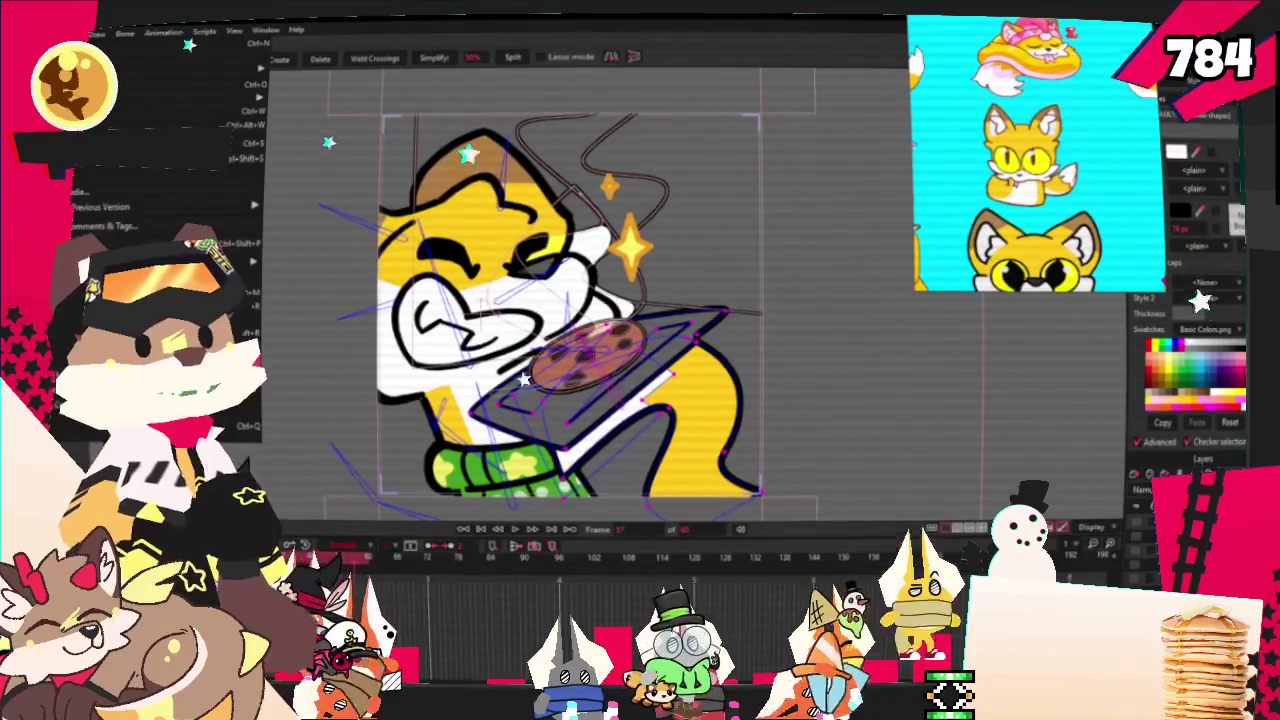
{"action": "key", "text": "Escape"}
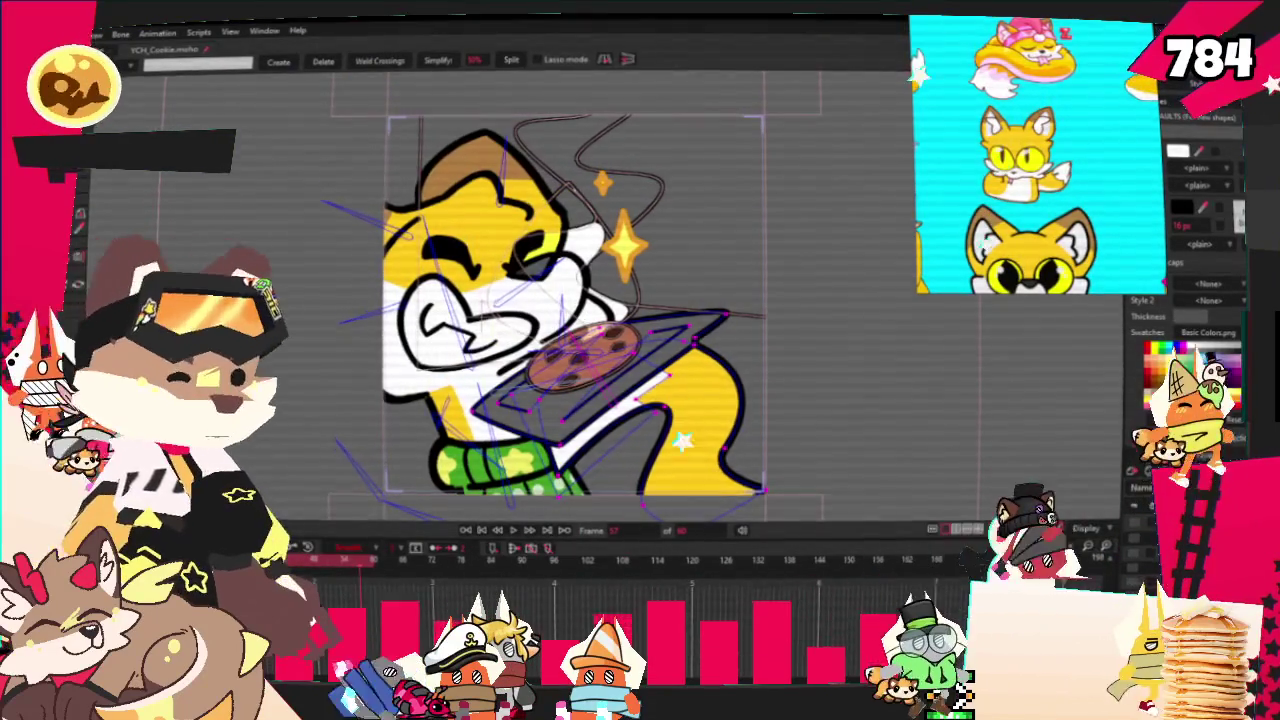
Rewind to frame 0, display the arm bones' strength areas, and start playback
{"action": "key", "text": "b"}
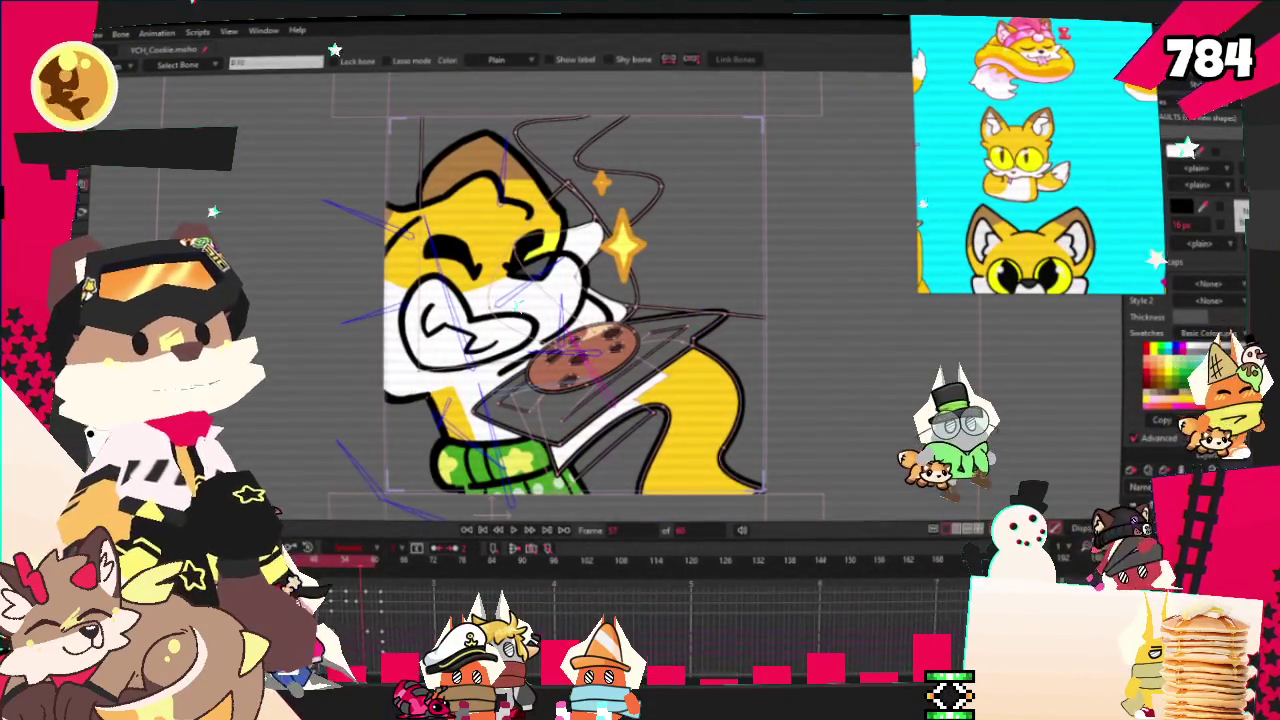
{"action": "key", "text": "shift+ctrl+Left"}
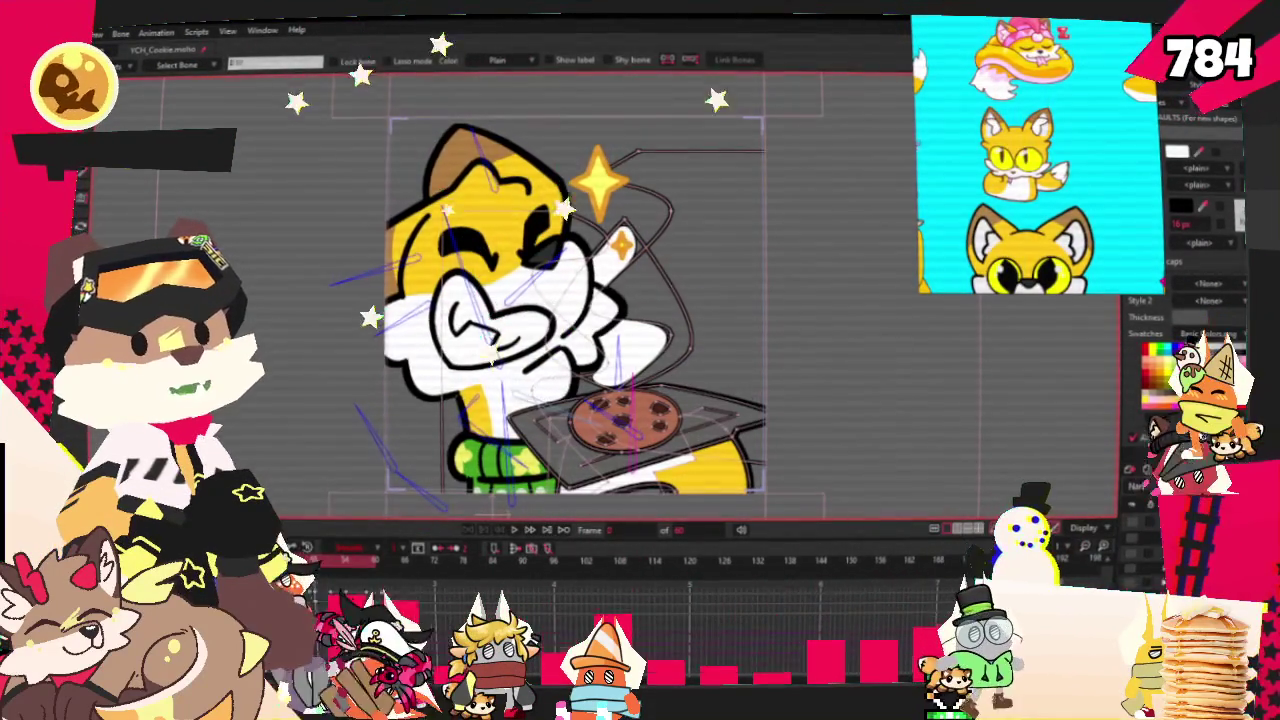
{"action": "key", "text": "s"}
{"action": "scroll", "coordinate": [333, 396], "scroll_direction": "up", "scroll_amount": 2}
{"action": "scroll", "coordinate": [333, 396], "scroll_direction": "up", "scroll_amount": 2}
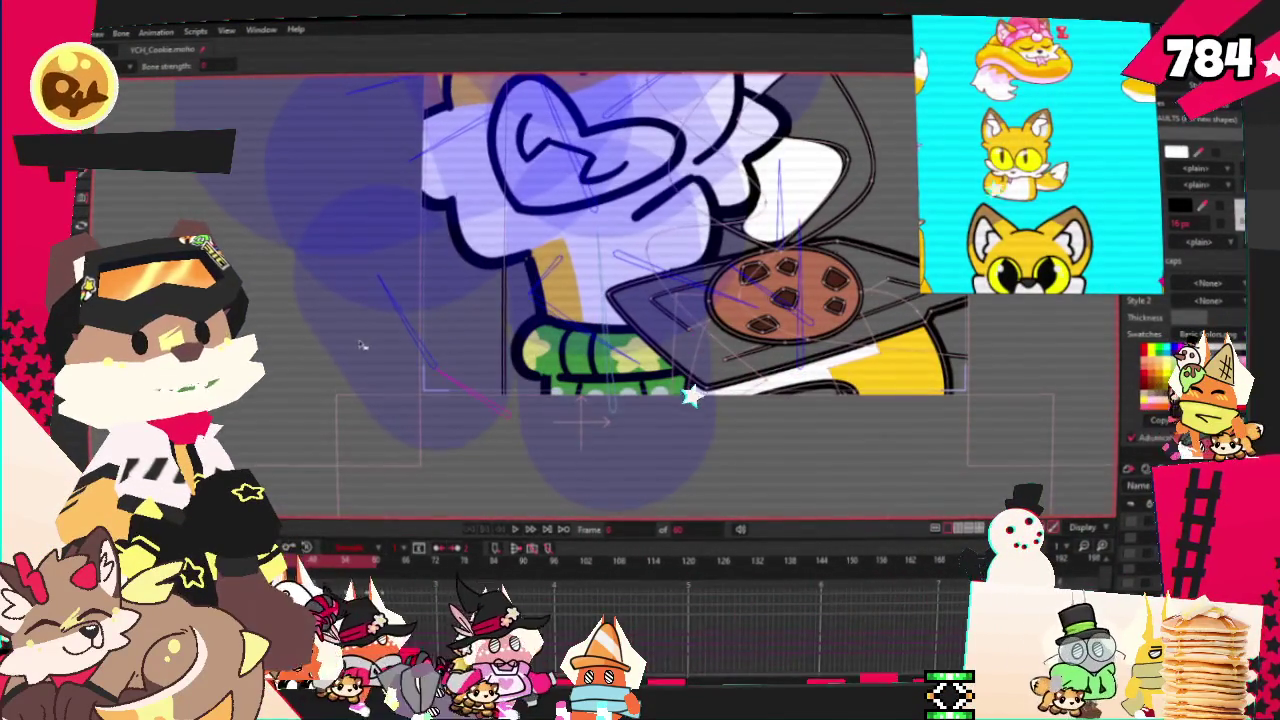
{"action": "scroll", "coordinate": [522, 479], "scroll_direction": "down", "scroll_amount": 4}
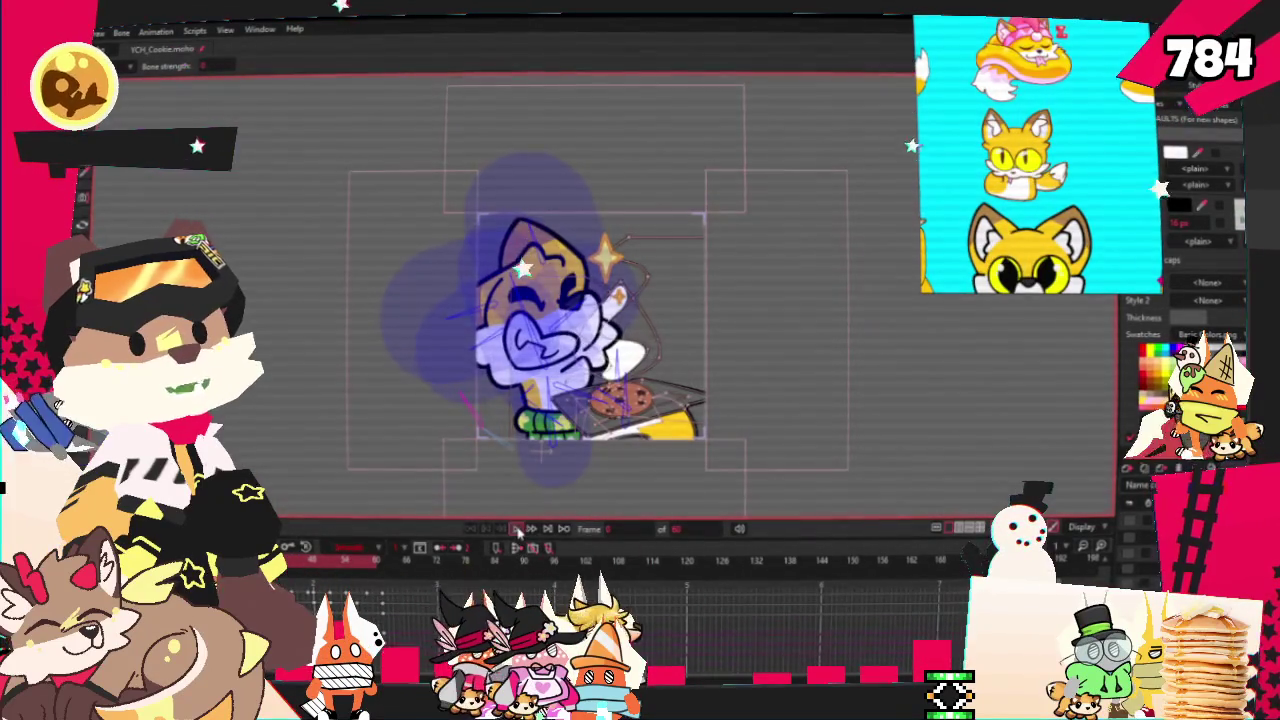
{"action": "scroll", "coordinate": [527, 500], "scroll_direction": "up", "scroll_amount": 2}
{"action": "scroll", "coordinate": [527, 500], "scroll_direction": "up", "scroll_amount": 1}
{"action": "scroll", "coordinate": [527, 500], "scroll_direction": "down", "scroll_amount": 2}
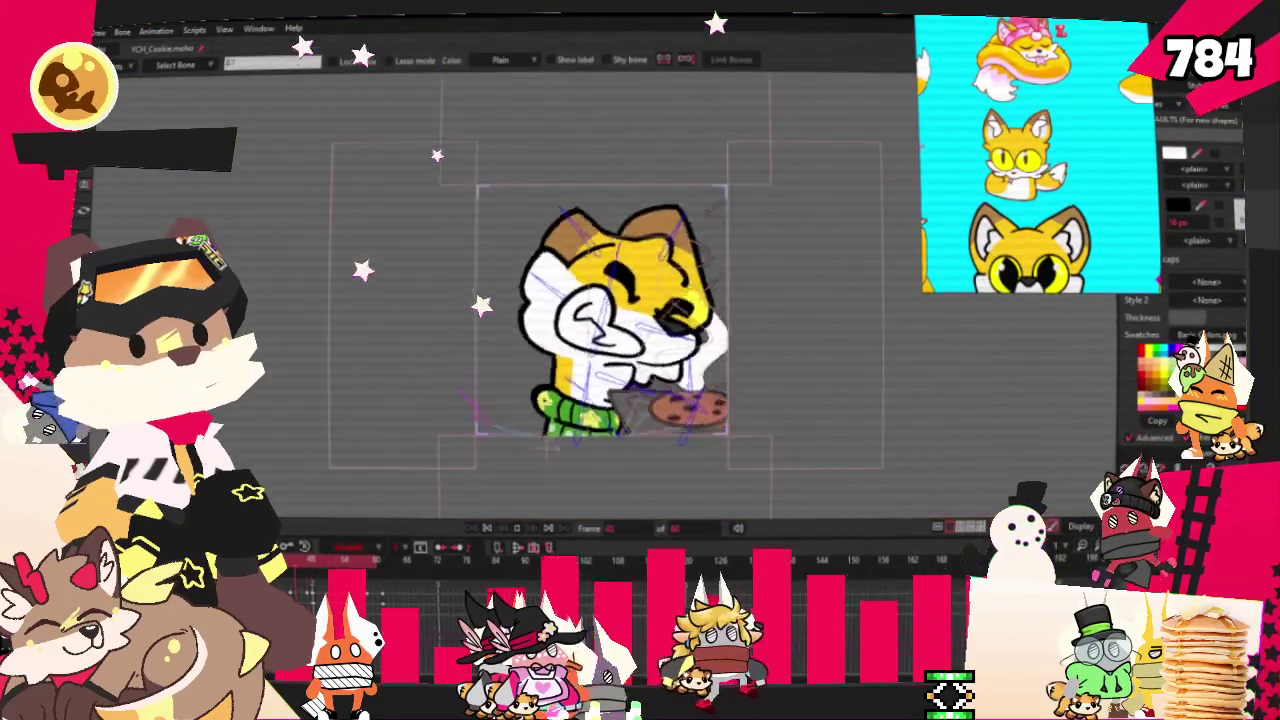
{"action": "scroll", "coordinate": [543, 485], "scroll_direction": "up", "scroll_amount": 3}
{"action": "left_click", "coordinate": [487, 527]}
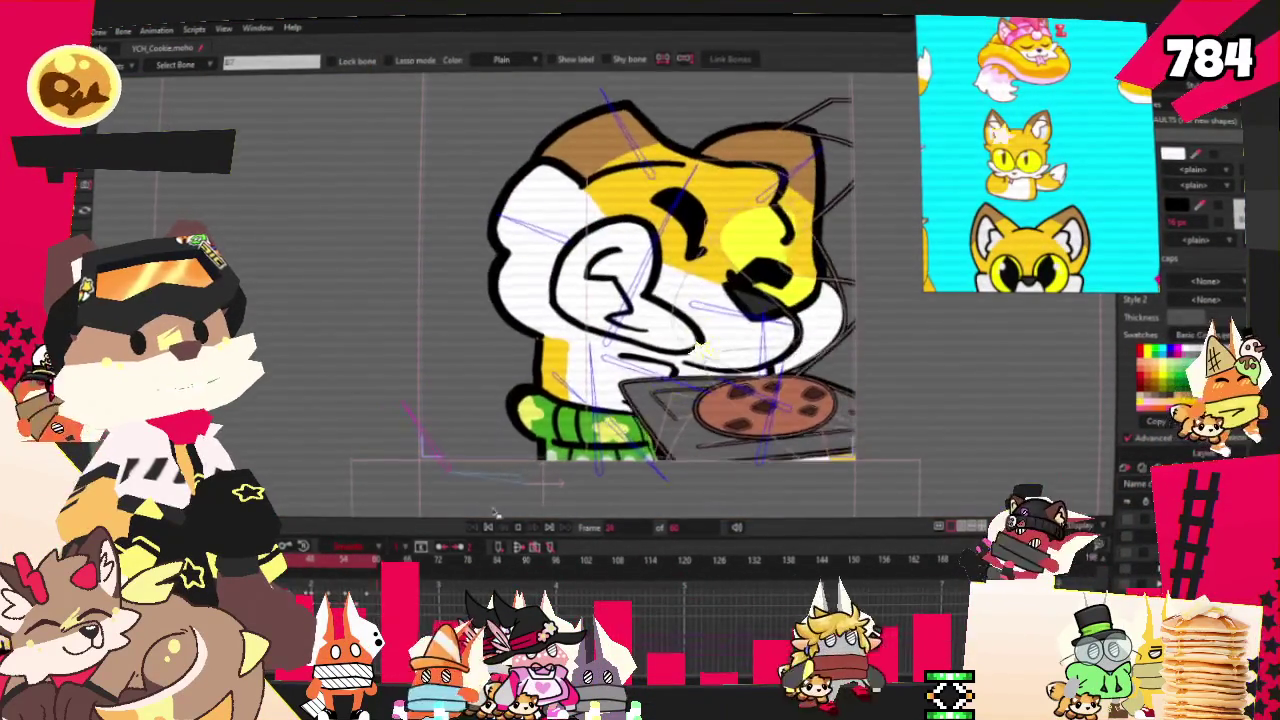
Stop the arm animation playback, then open and dismiss the File menu
{"action": "left_click", "coordinate": [487, 527]}
{"action": "left_click", "coordinate": [100, 31]}
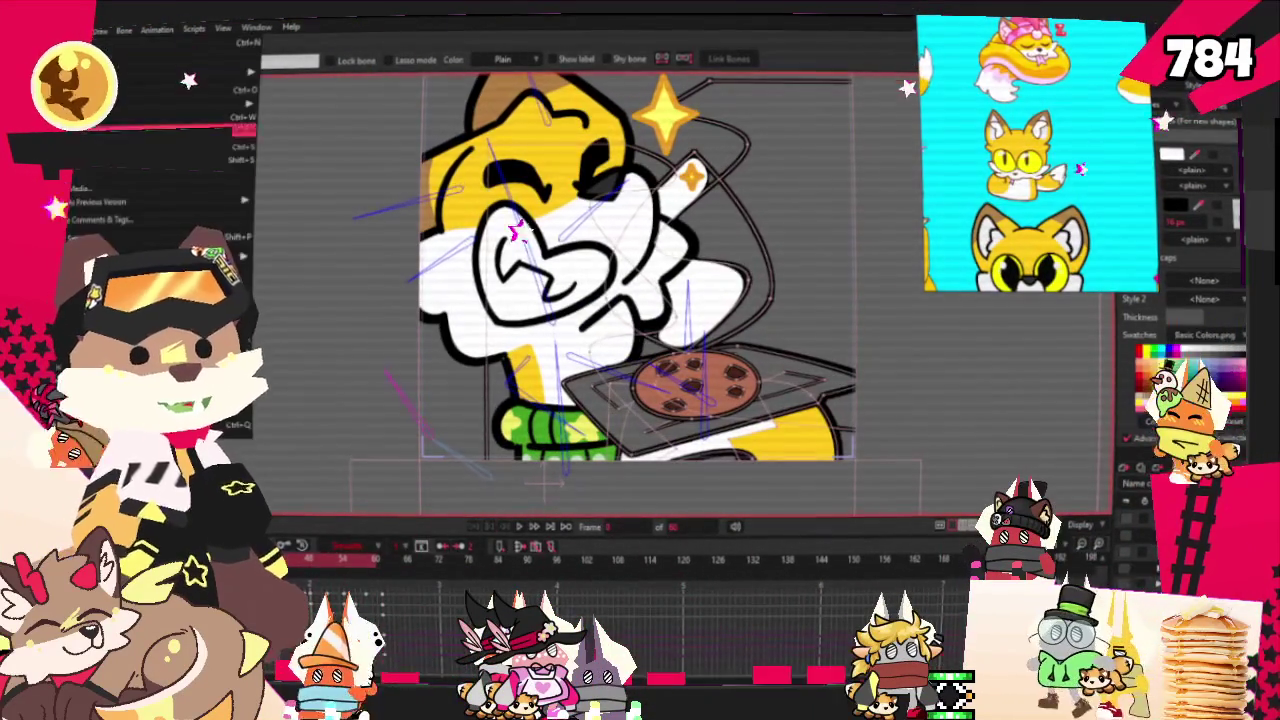
{"action": "key", "text": "Escape"}
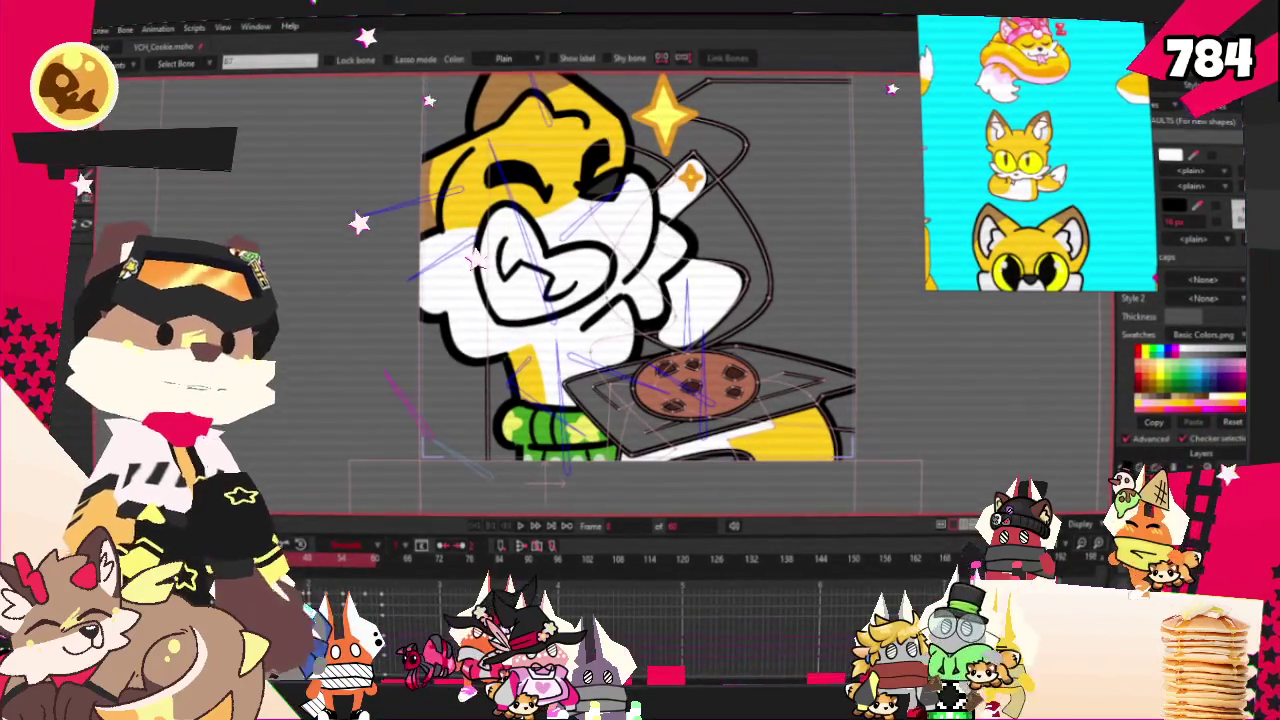
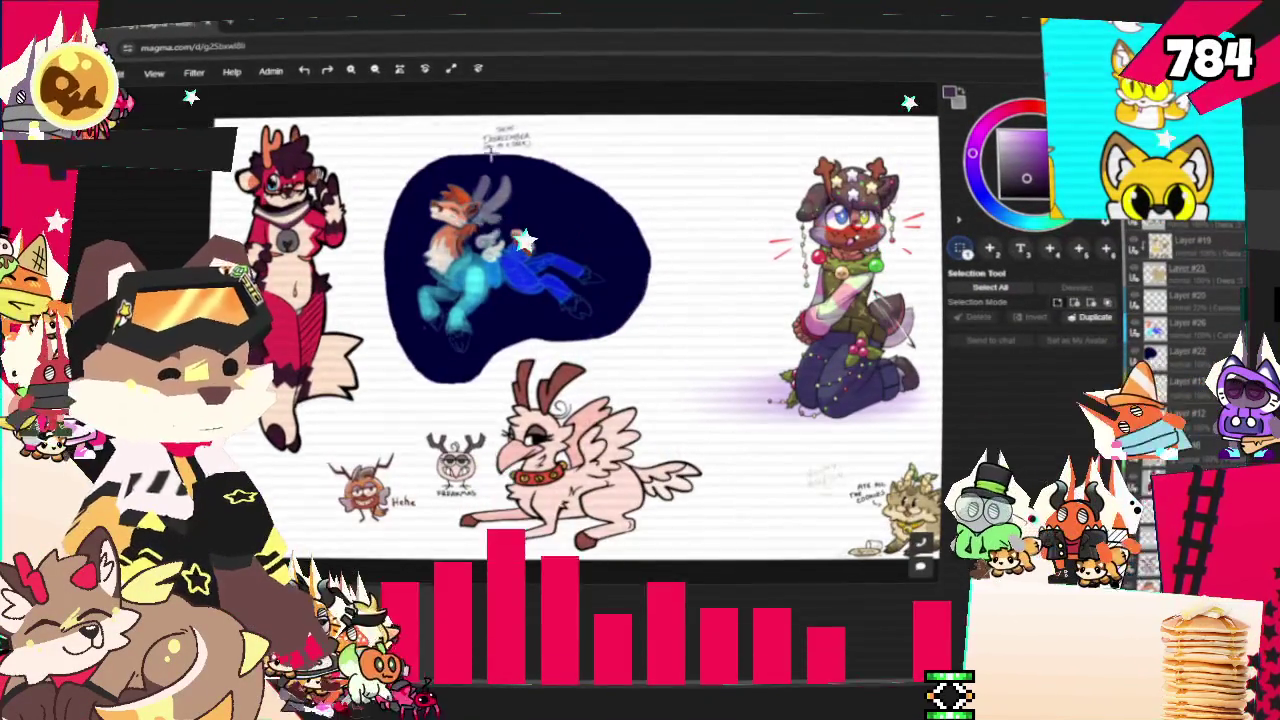
Zoom out and scroll around the Magma board of reindeer doodles
{"action": "scroll", "coordinate": [505, 215], "scroll_direction": "up", "scroll_amount": 2}
{"action": "scroll", "coordinate": [505, 215], "scroll_direction": "up", "scroll_amount": 2}
{"action": "scroll", "coordinate": [505, 215], "scroll_direction": "up", "scroll_amount": 2}
{"action": "scroll", "coordinate": [505, 215], "scroll_direction": "up", "scroll_amount": 2}
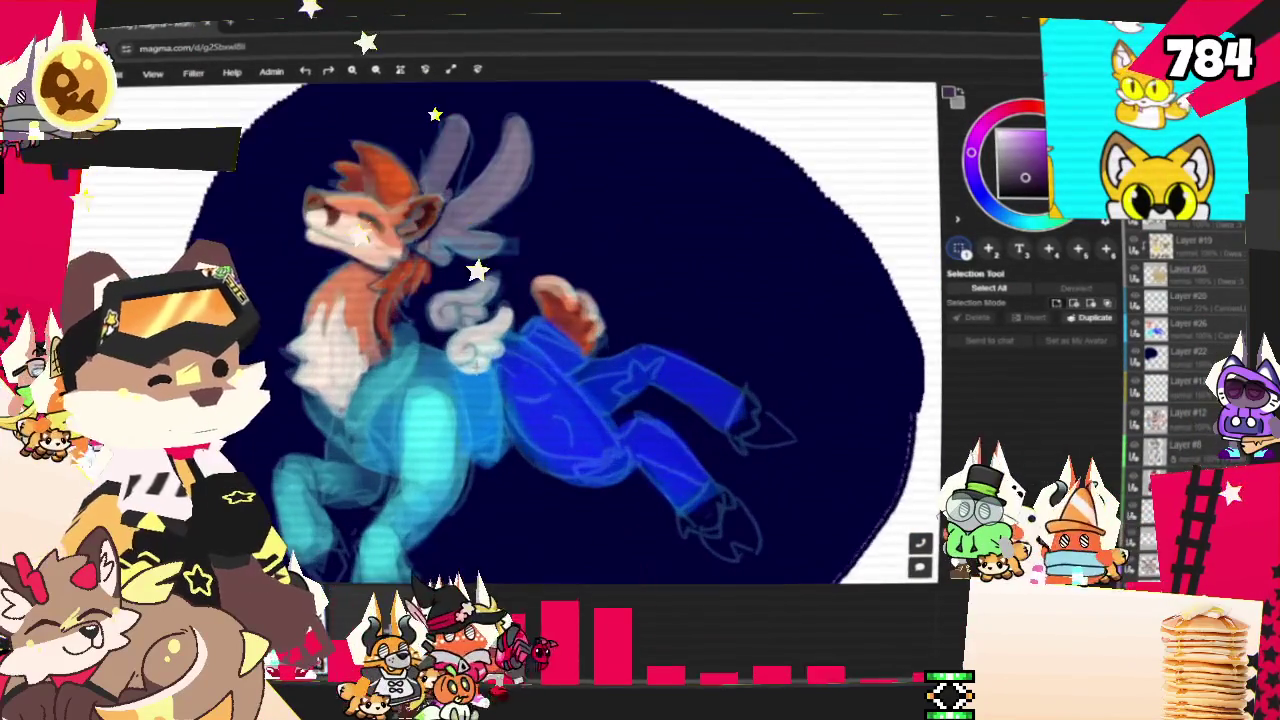
{"action": "scroll", "coordinate": [268, 192], "scroll_direction": "up", "scroll_amount": 2}
{"action": "scroll", "coordinate": [268, 192], "scroll_direction": "up", "scroll_amount": 1}
{"action": "scroll", "coordinate": [268, 192], "scroll_direction": "up", "scroll_amount": 1}
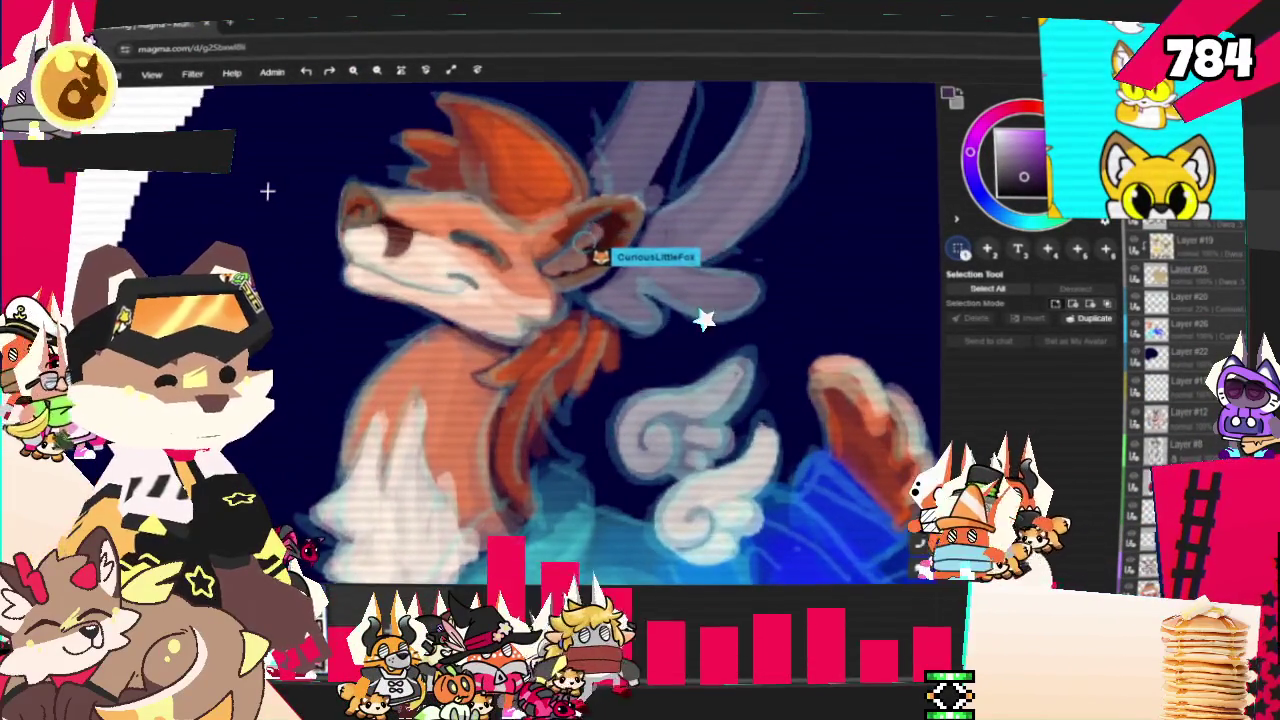
{"action": "scroll", "coordinate": [265, 215], "scroll_direction": "down", "scroll_amount": 3}
{"action": "scroll", "coordinate": [400, 190], "scroll_direction": "up", "scroll_amount": 2}
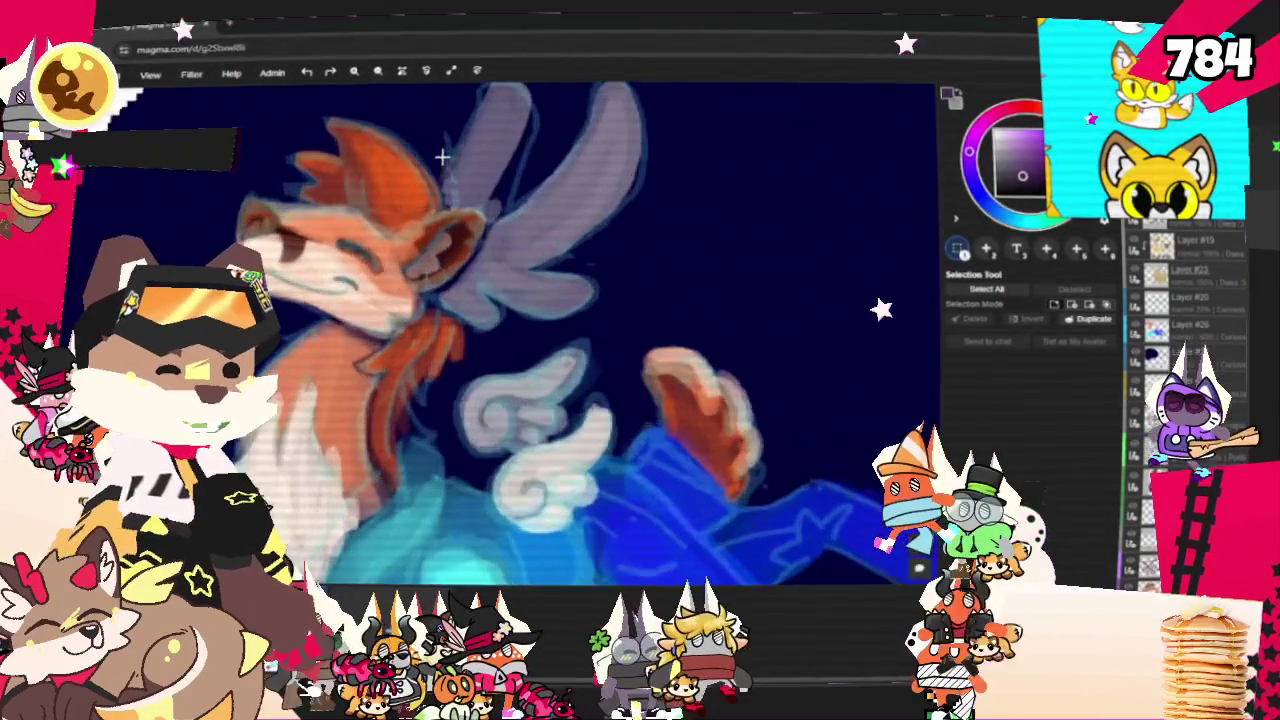
{"action": "scroll", "coordinate": [440, 185], "scroll_direction": "up", "scroll_amount": 2}
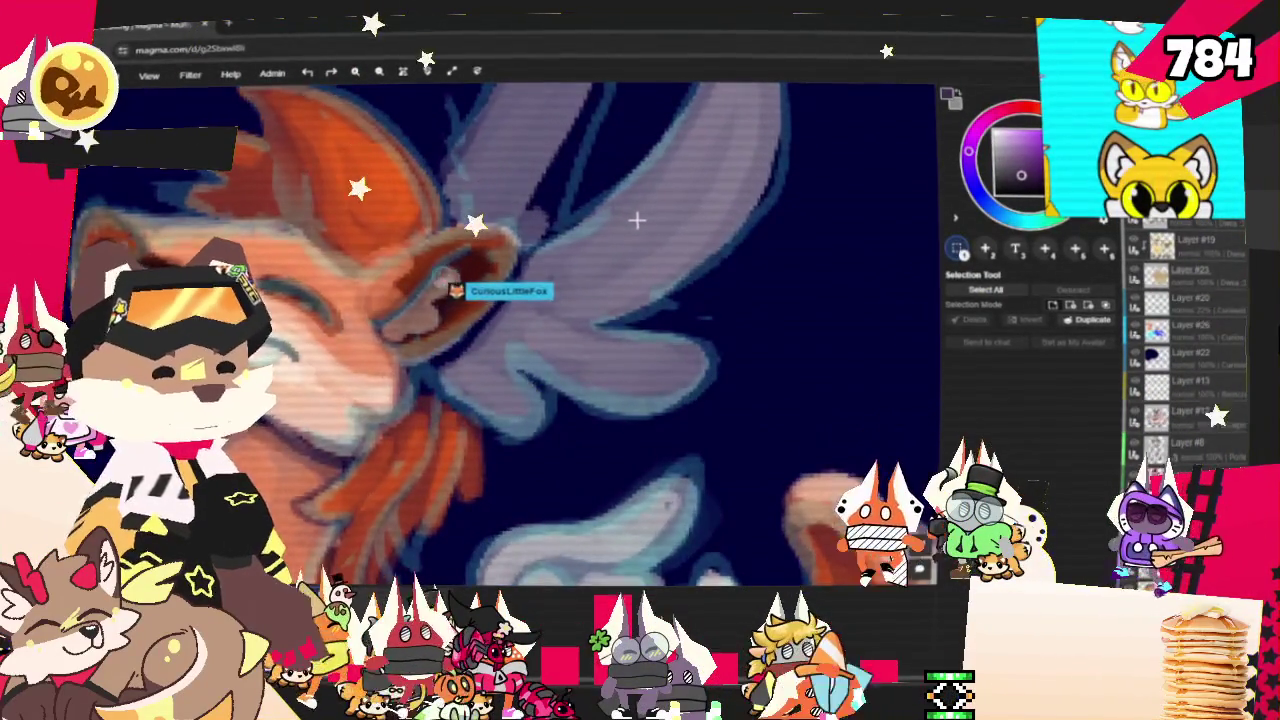
{"action": "scroll", "coordinate": [637, 219], "scroll_direction": "down", "scroll_amount": 3}
{"action": "scroll", "coordinate": [600, 247], "scroll_direction": "down", "scroll_amount": 2}
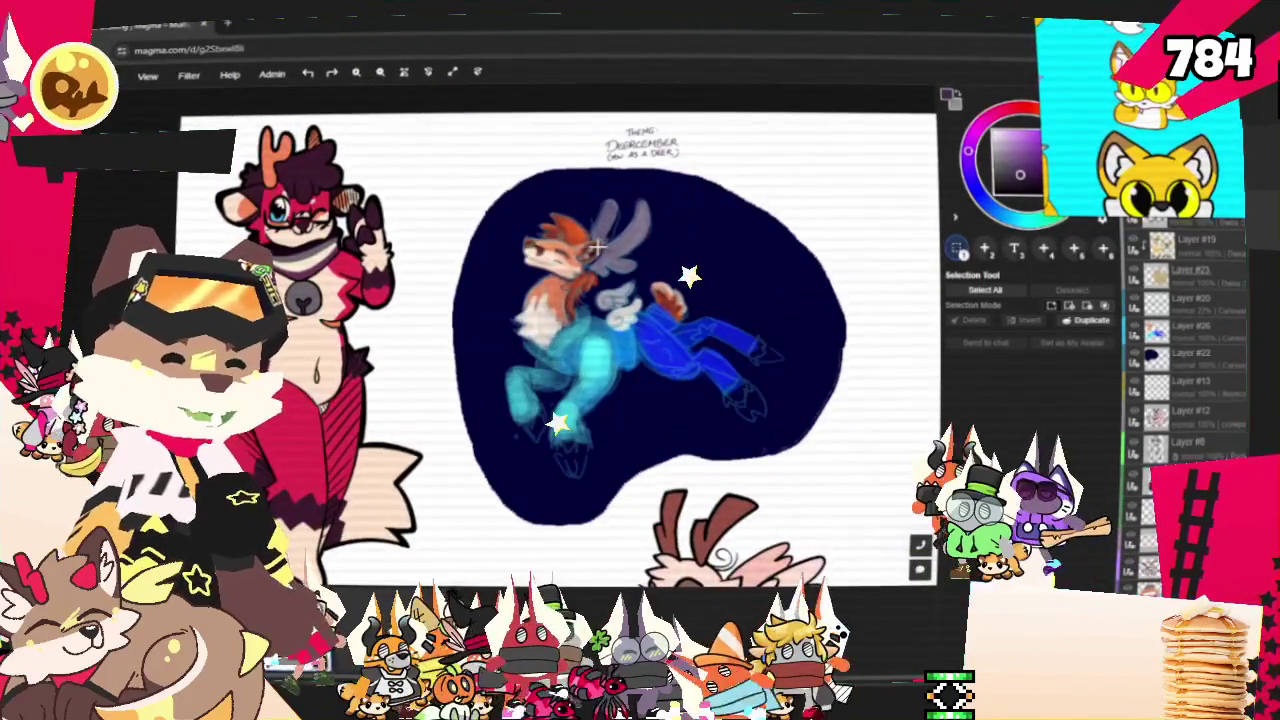
{"action": "scroll", "coordinate": [703, 340], "scroll_direction": "down", "scroll_amount": 2}
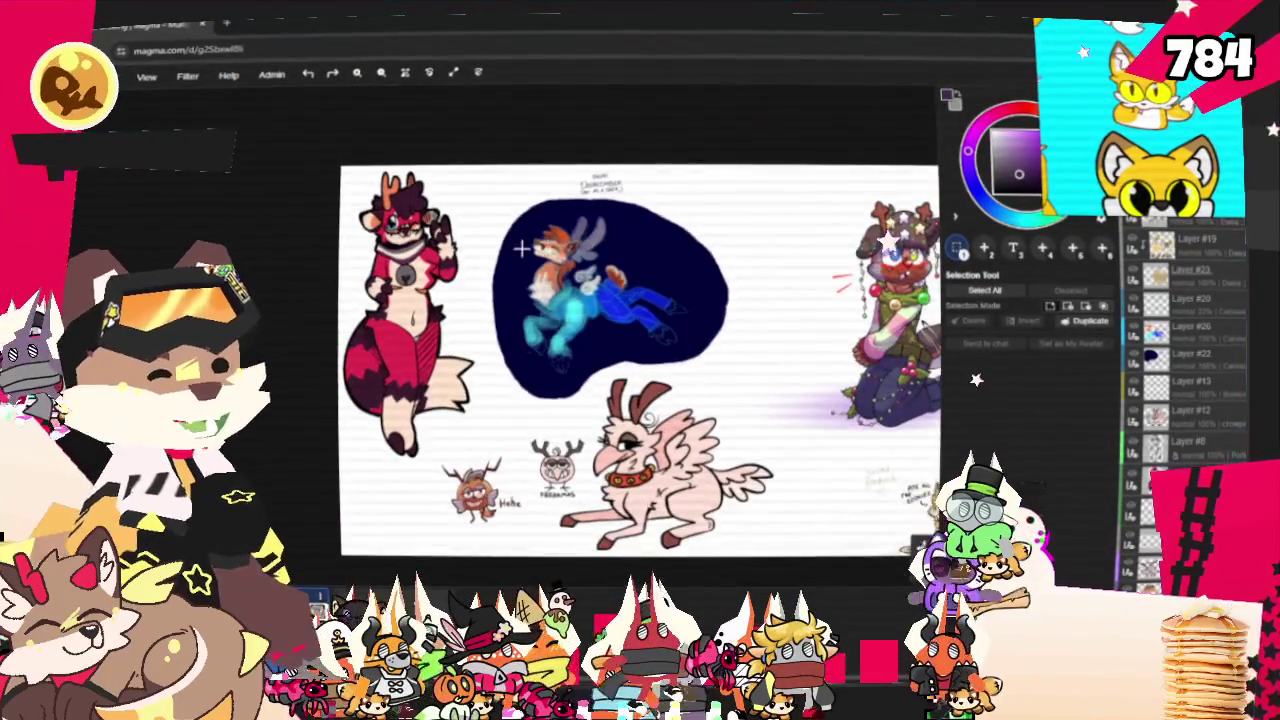
{"action": "scroll", "coordinate": [521, 248], "scroll_direction": "down", "scroll_amount": 1}
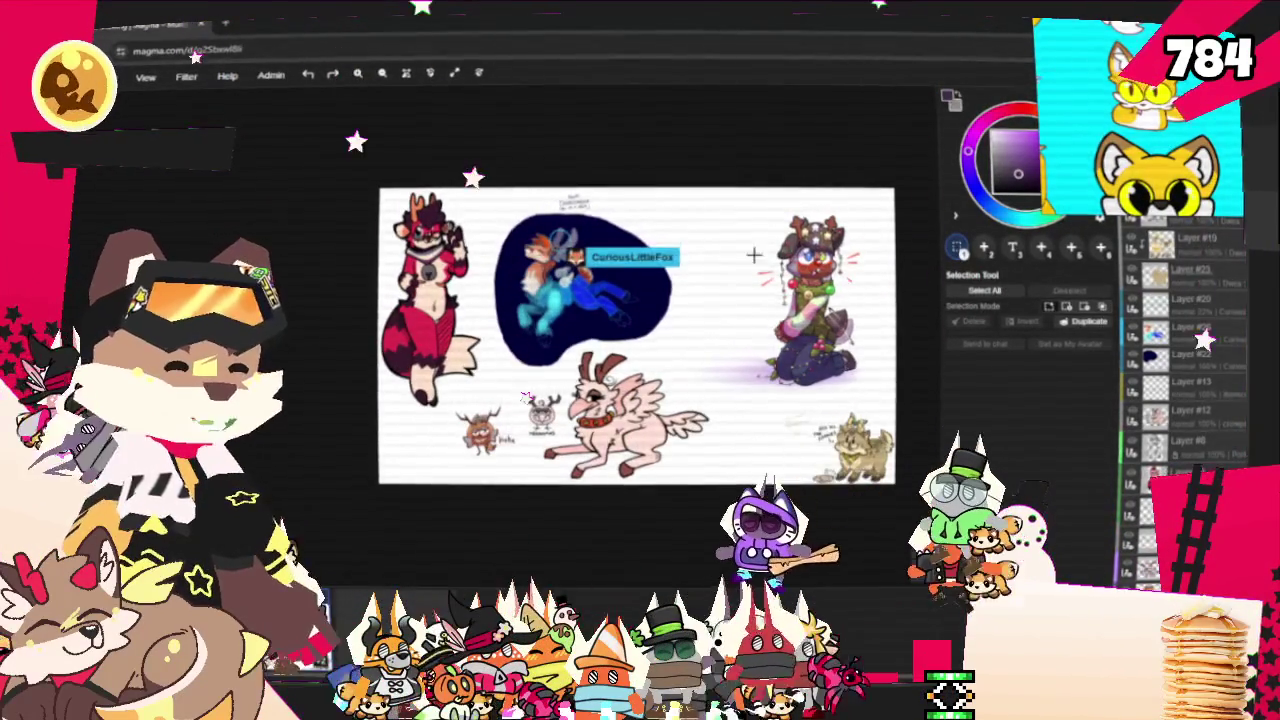
{"action": "scroll", "coordinate": [420, 220], "scroll_direction": "up", "scroll_amount": 2}
{"action": "scroll", "coordinate": [397, 208], "scroll_direction": "up", "scroll_amount": 2}
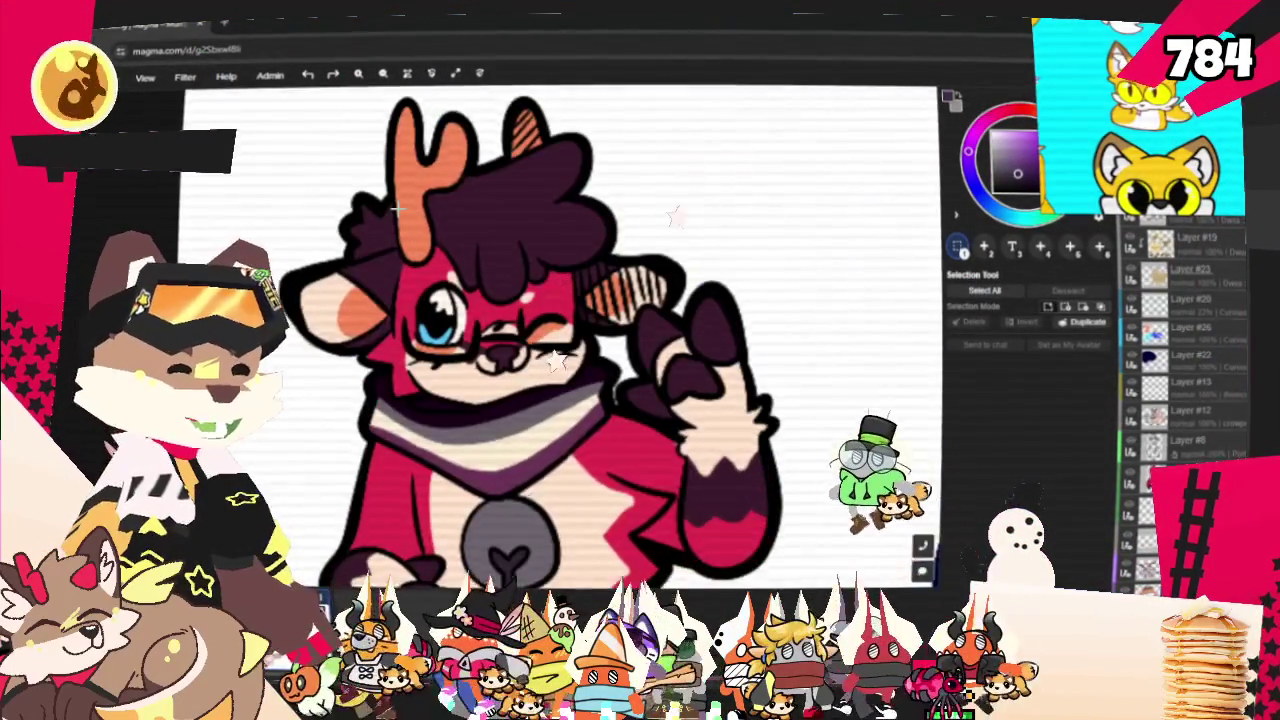
{"action": "scroll", "coordinate": [396, 208], "scroll_direction": "down", "scroll_amount": 2}
{"action": "scroll", "coordinate": [580, 252], "scroll_direction": "up", "scroll_amount": 1}
{"action": "scroll", "coordinate": [580, 252], "scroll_direction": "up", "scroll_amount": 1}
{"action": "scroll", "coordinate": [580, 252], "scroll_direction": "up", "scroll_amount": 1}
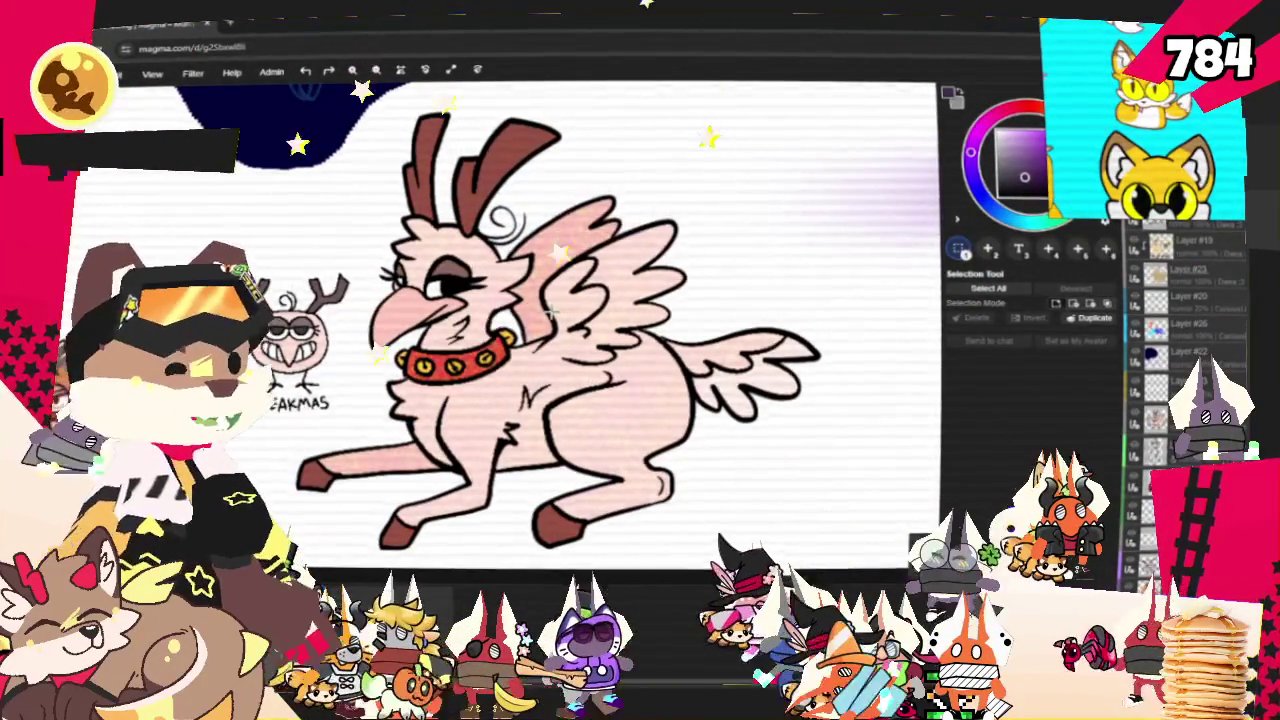
{"action": "scroll", "coordinate": [355, 273], "scroll_direction": "up", "scroll_amount": 4}
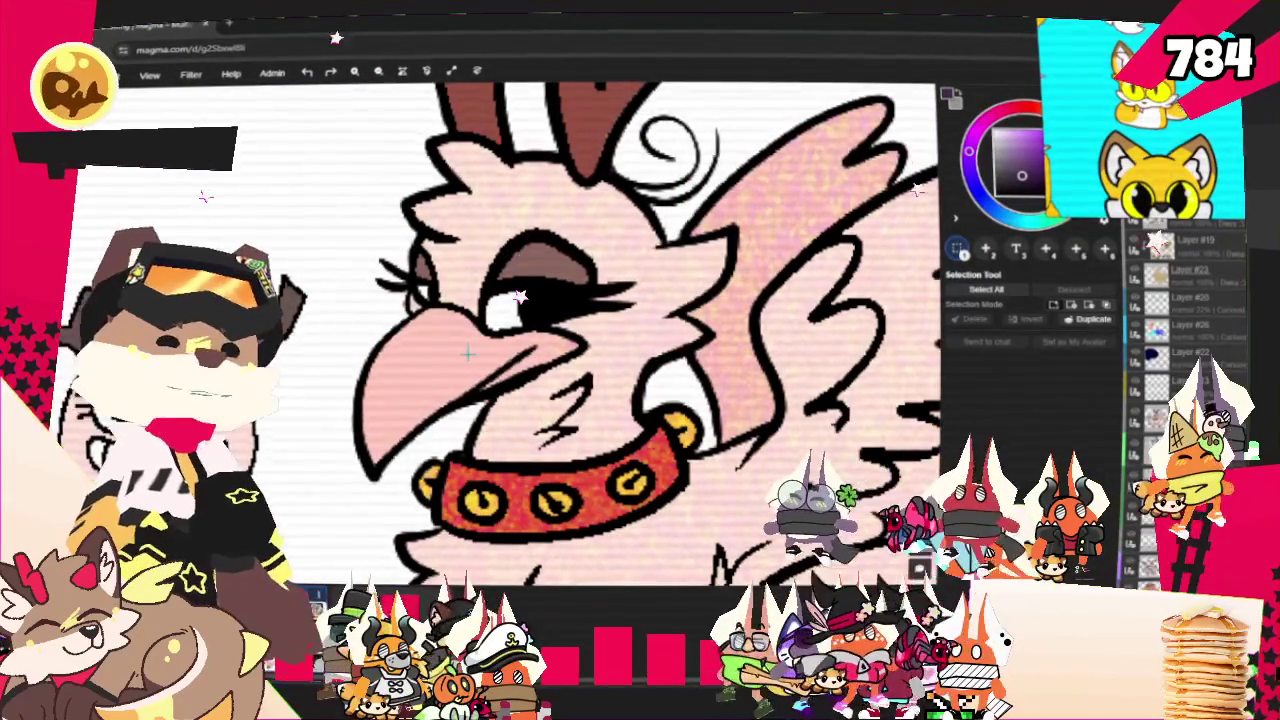
{"action": "scroll", "coordinate": [498, 268], "scroll_direction": "down", "scroll_amount": 4}
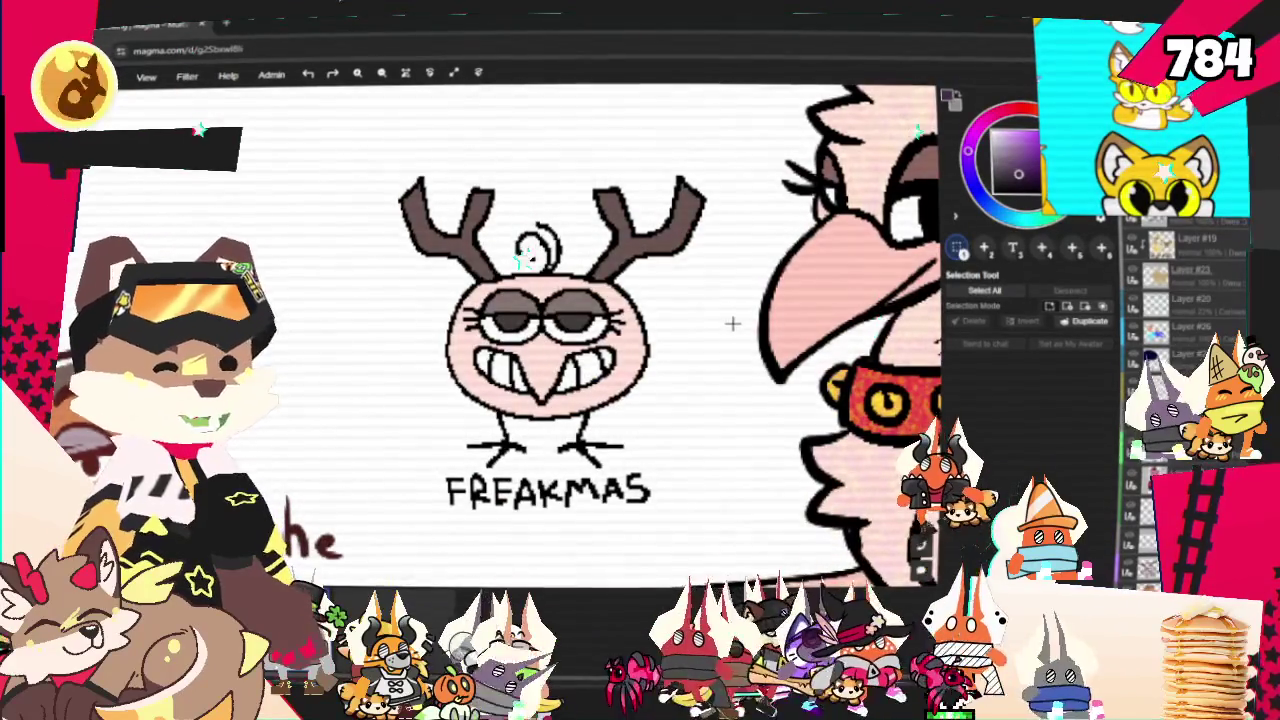
{"action": "scroll", "coordinate": [720, 346], "scroll_direction": "down", "scroll_amount": 3}
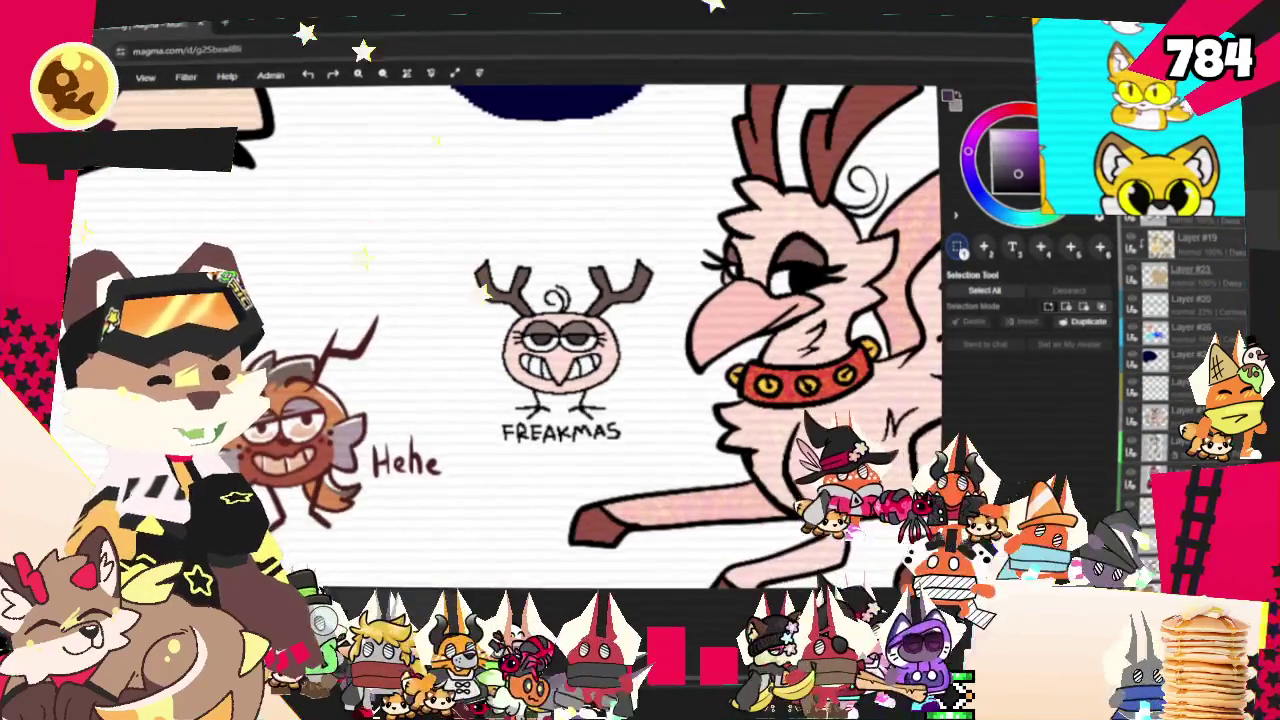
{"action": "scroll", "coordinate": [200, 470], "scroll_direction": "up", "scroll_amount": 3}
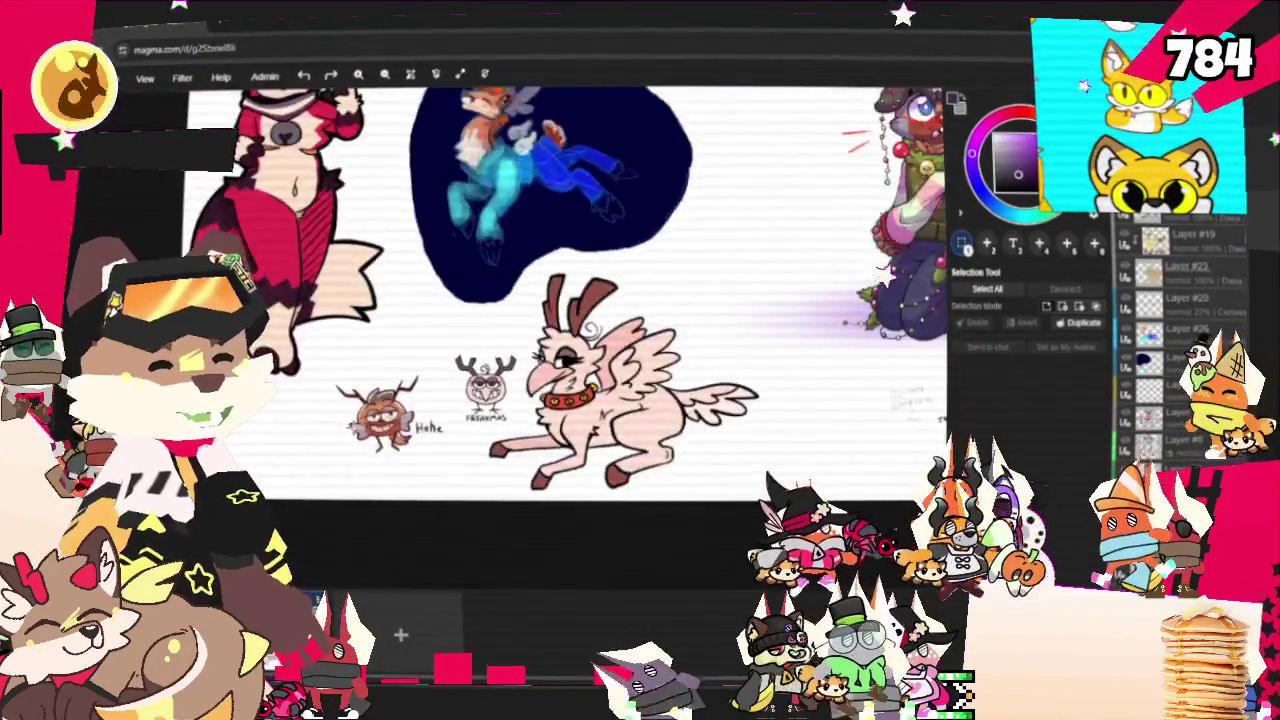
{"action": "scroll", "coordinate": [433, 280], "scroll_direction": "down", "scroll_amount": 3}
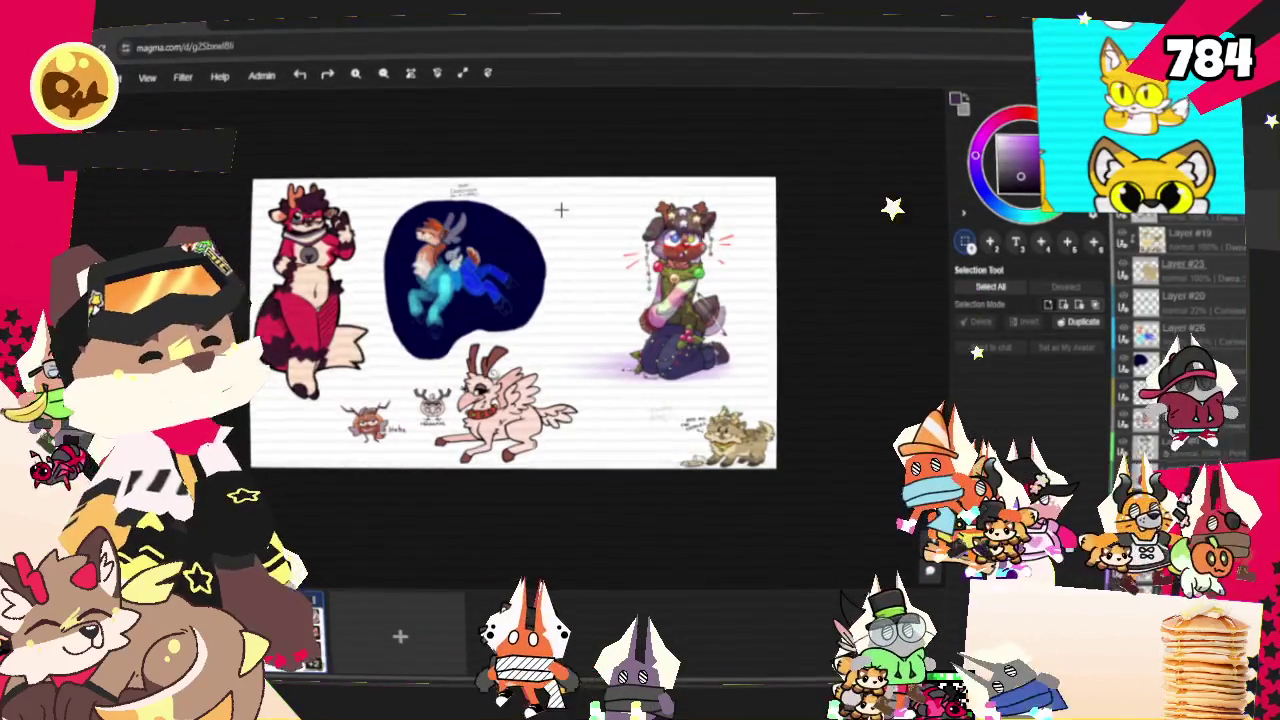
{"action": "scroll", "coordinate": [560, 205], "scroll_direction": "up", "scroll_amount": 2}
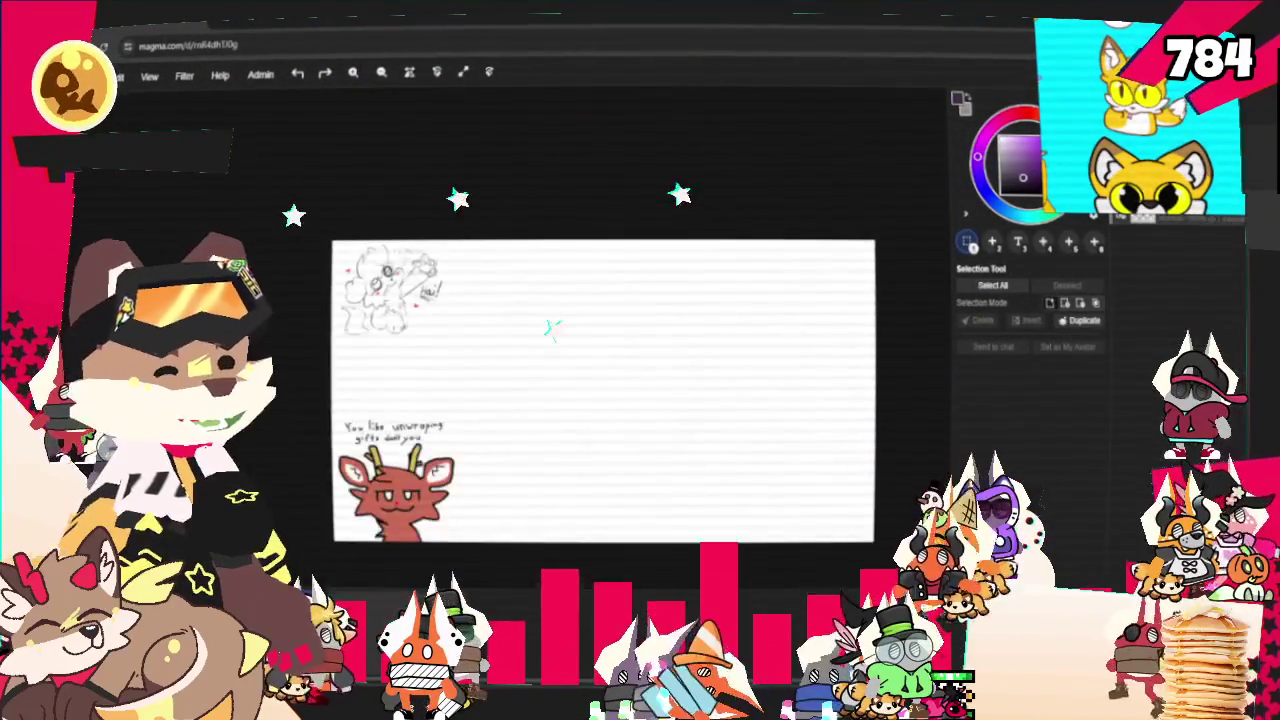
{"action": "scroll", "coordinate": [500, 379], "scroll_direction": "up", "scroll_amount": 3}
{"action": "scroll", "coordinate": [380, 400], "scroll_direction": "up", "scroll_amount": 3}
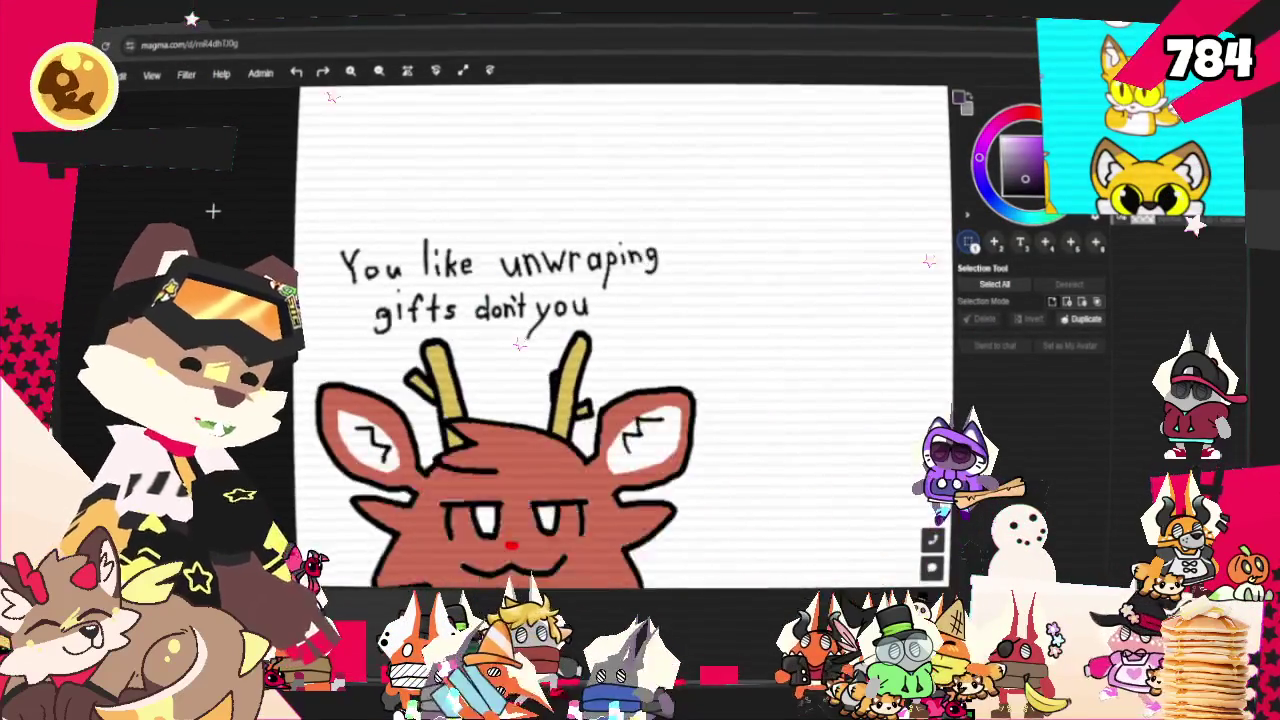
{"action": "scroll", "coordinate": [213, 211], "scroll_direction": "down", "scroll_amount": 3}
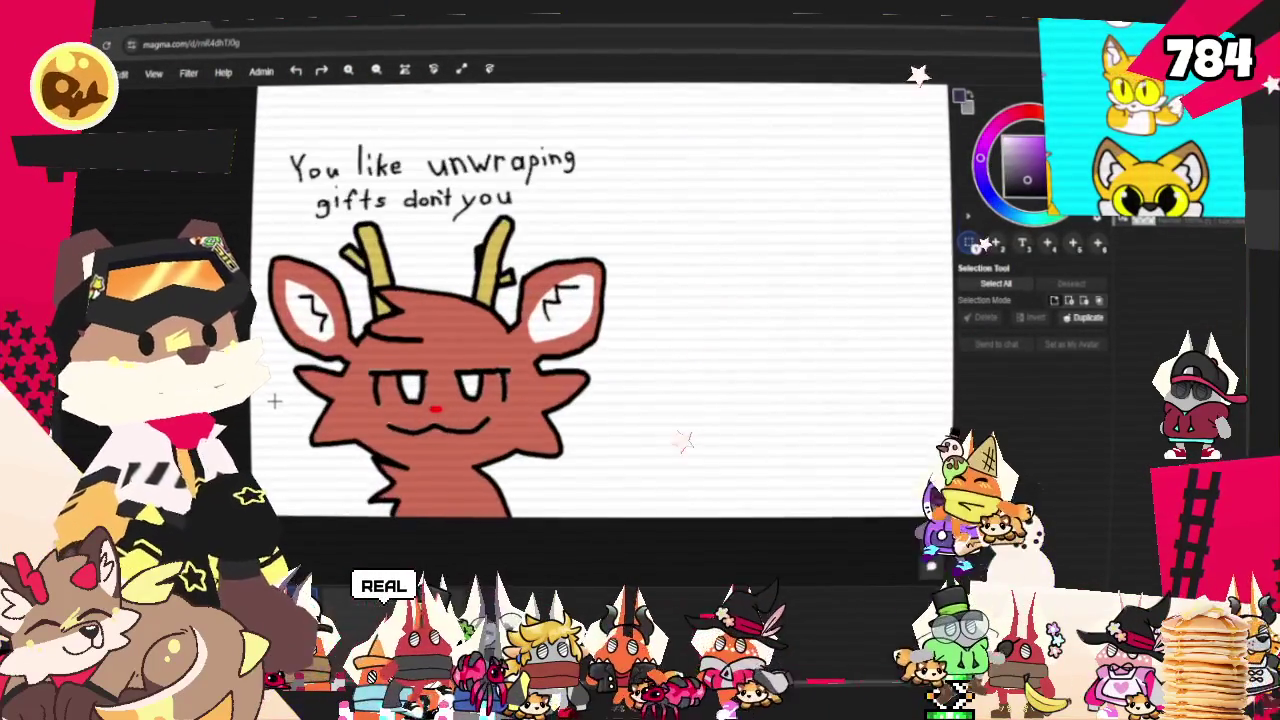
{"action": "scroll", "coordinate": [291, 410], "scroll_direction": "up", "scroll_amount": 2}
{"action": "scroll", "coordinate": [268, 443], "scroll_direction": "down", "scroll_amount": 2}
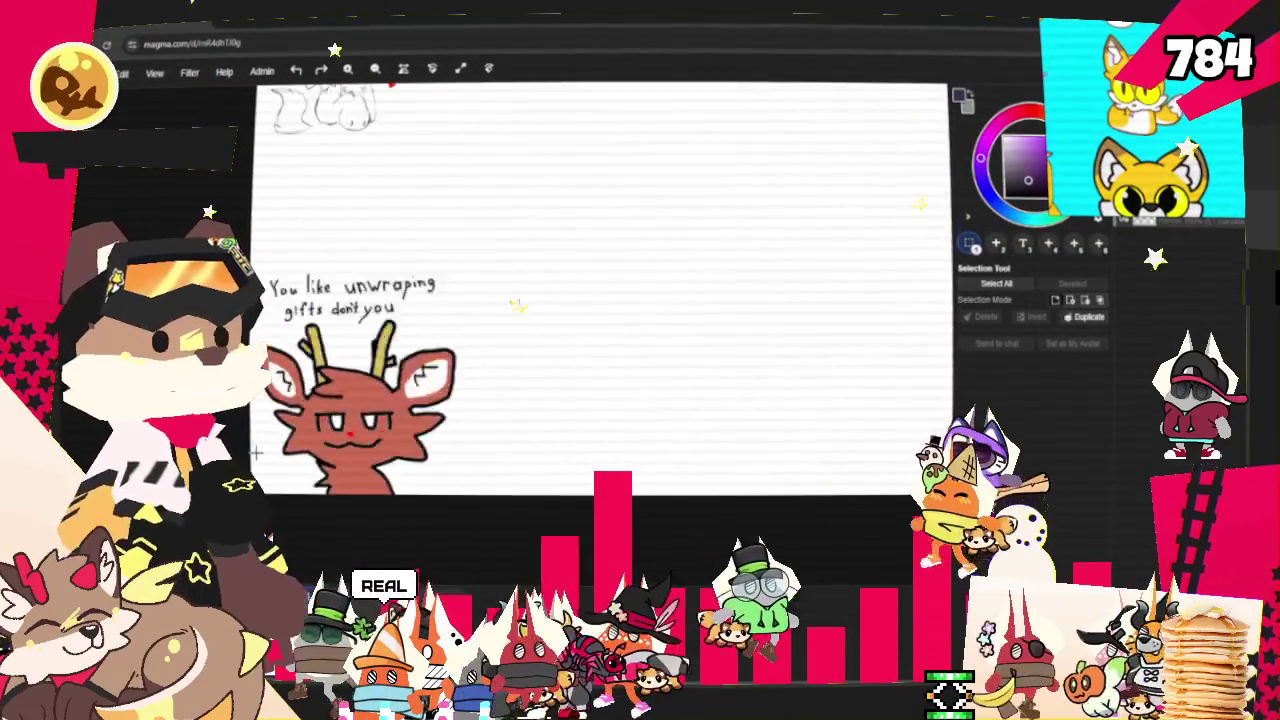
{"action": "scroll", "coordinate": [262, 450], "scroll_direction": "down", "scroll_amount": 3}
{"action": "scroll", "coordinate": [236, 250], "scroll_direction": "up", "scroll_amount": 3}
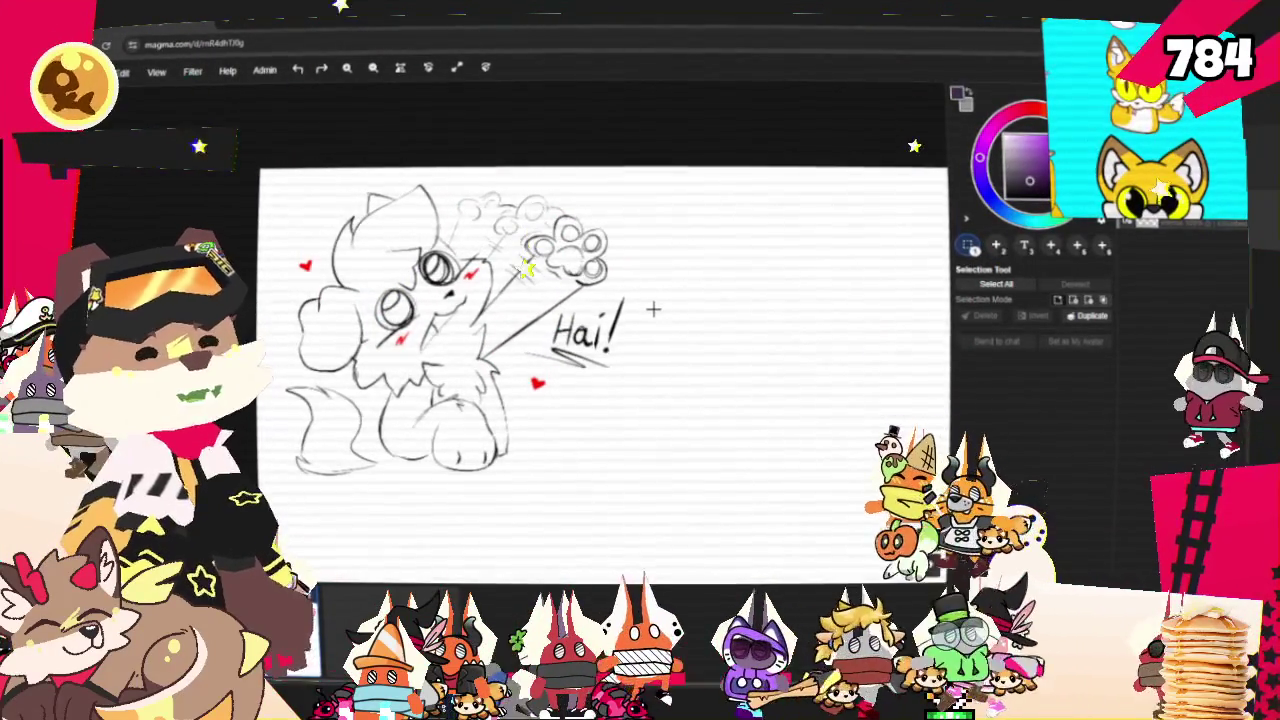
{"action": "scroll", "coordinate": [653, 310], "scroll_direction": "down", "scroll_amount": 3}
{"action": "scroll", "coordinate": [653, 310], "scroll_direction": "down", "scroll_amount": 2}
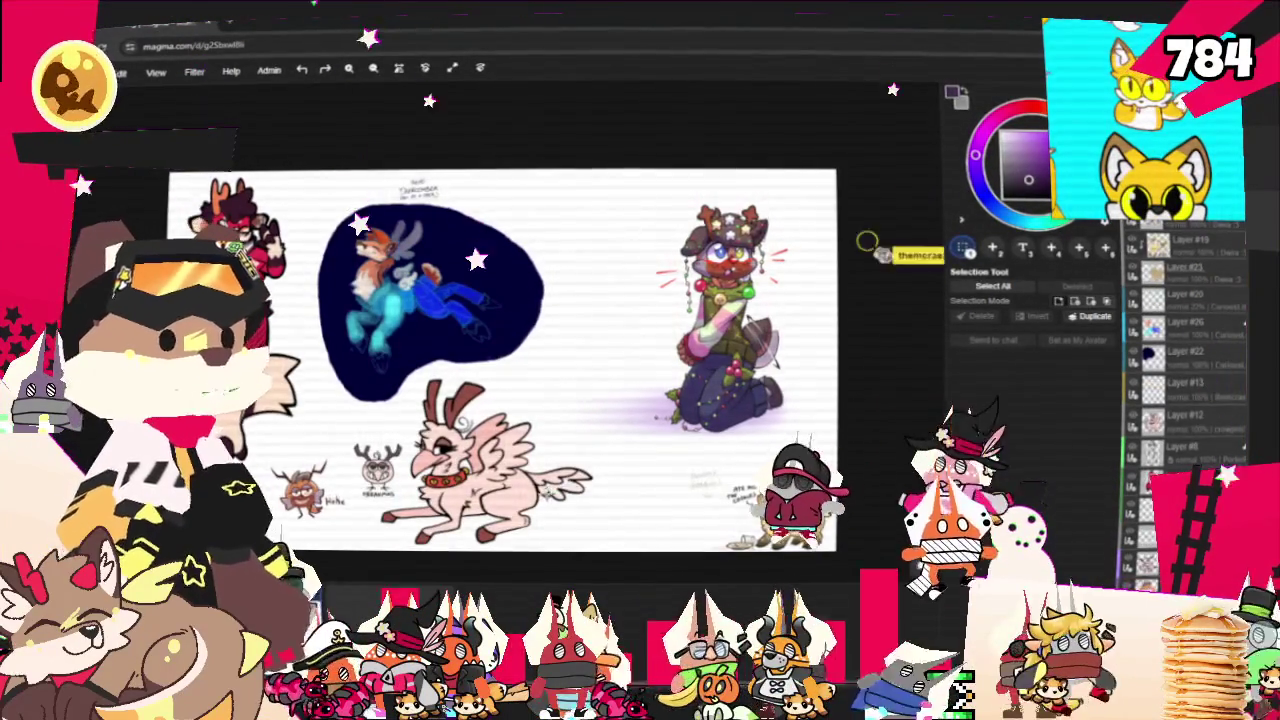
Scroll the view of the reindeer drawings board in Magma
{"action": "scroll", "coordinate": [500, 494], "scroll_direction": "up", "scroll_amount": 1}
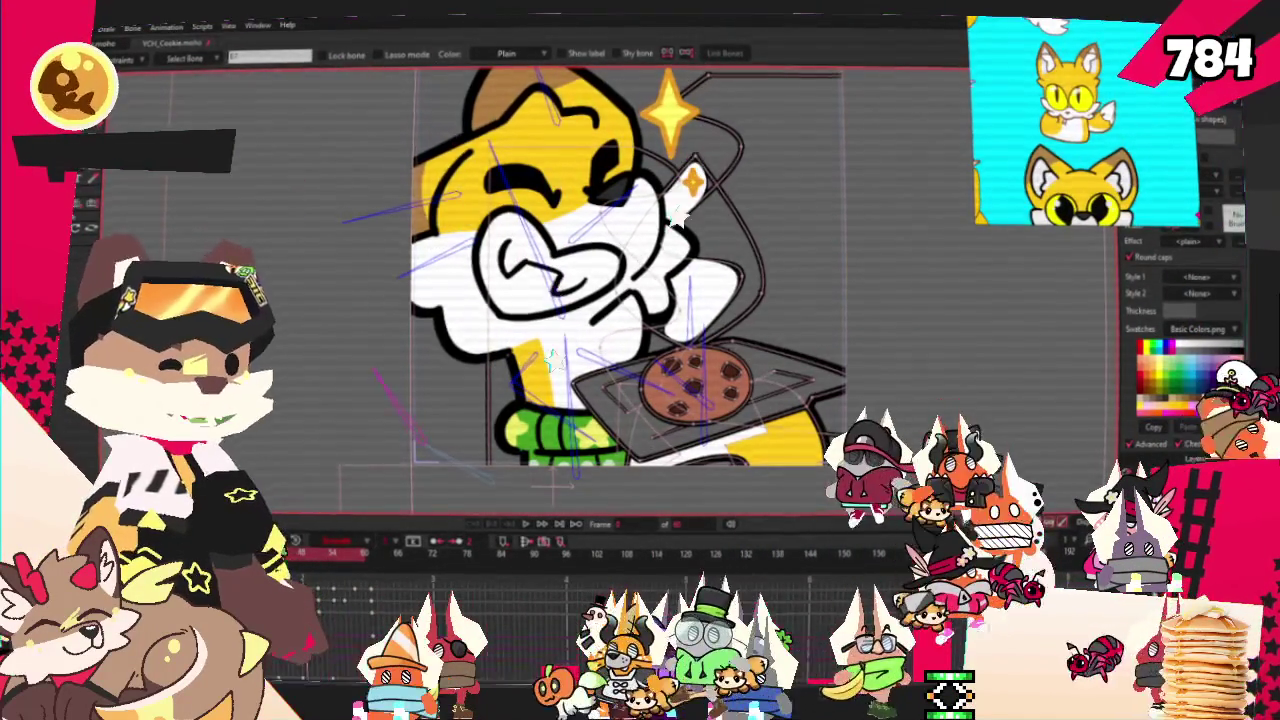
Check Moho's File menu without choosing anything, then switch to Clip Studio Paint
{"action": "left_click", "coordinate": [60, 27]}
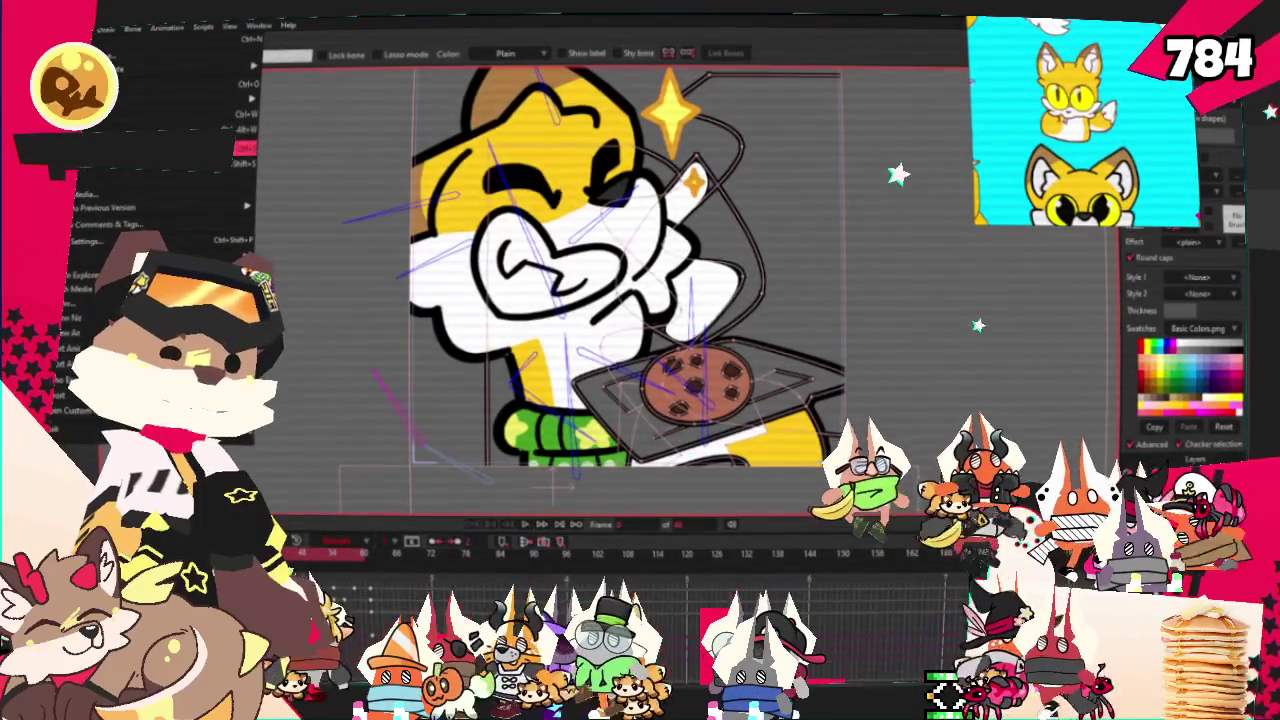
{"action": "key", "text": "Escape"}
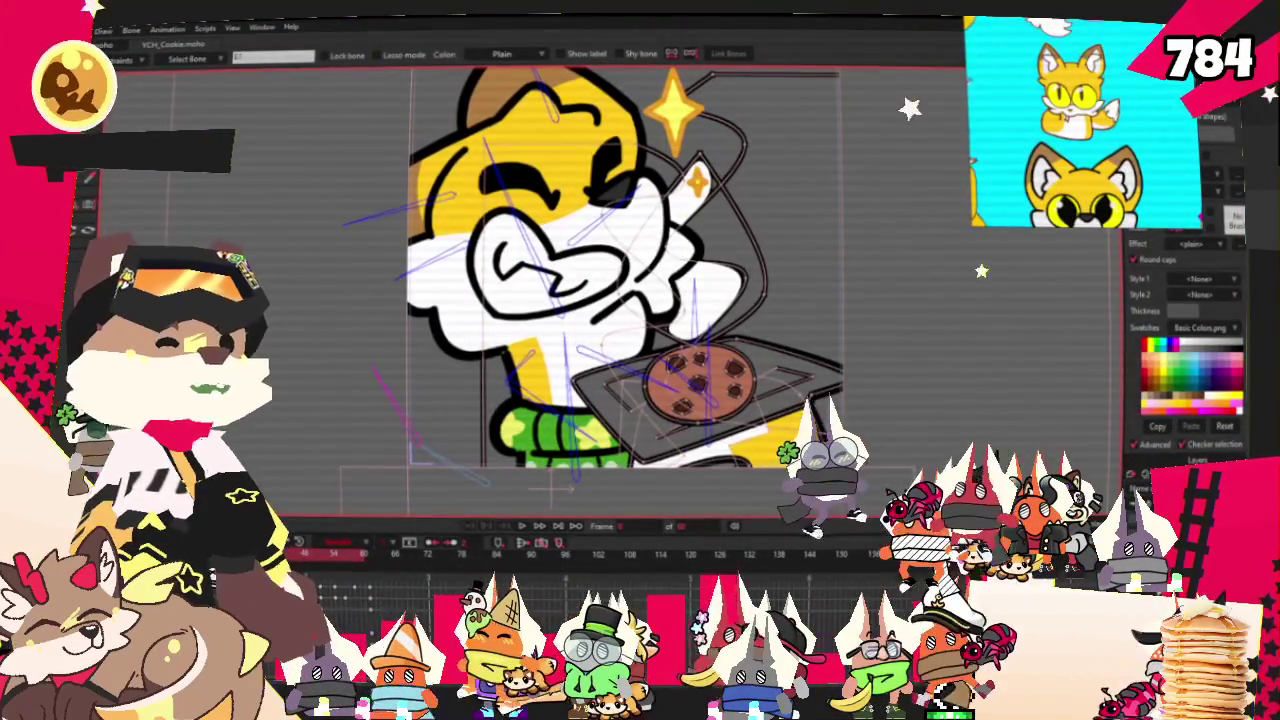
{"action": "key", "text": "alt+Tab"}
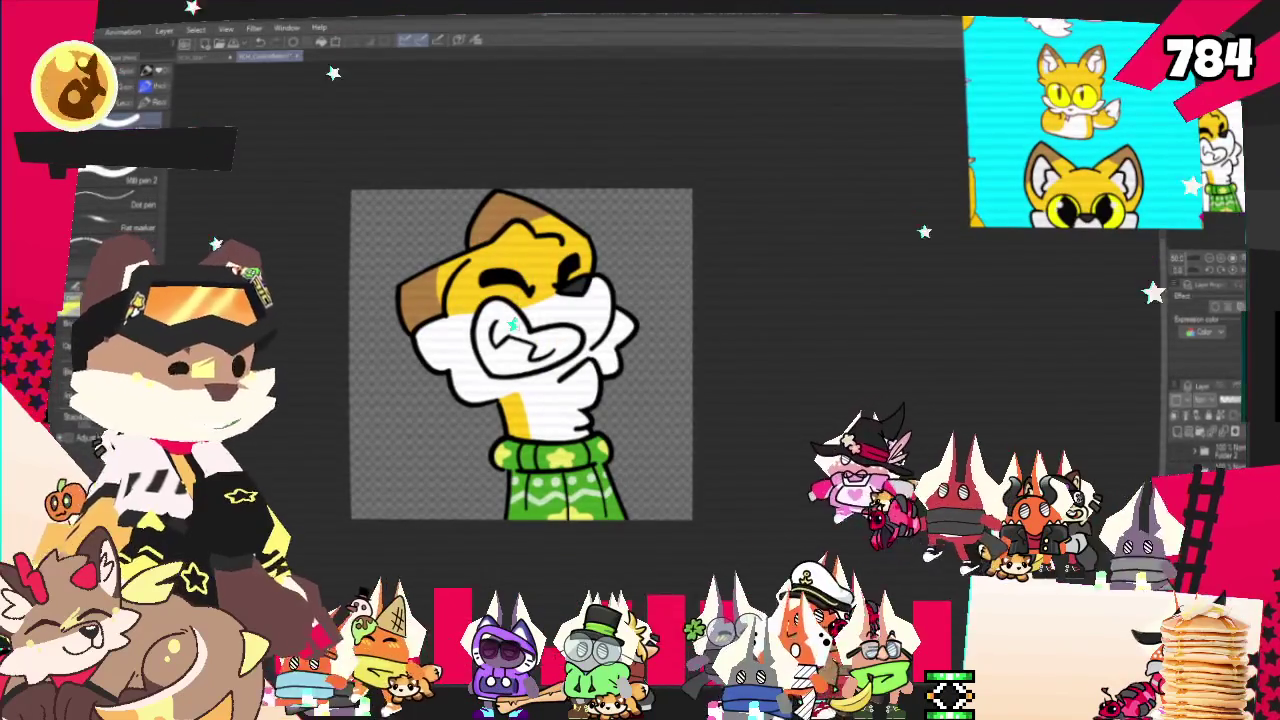
Clear the cyan reference and load the pink-haired fox with glasses into the reference panel
{"action": "right_click", "coordinate": [990, 218]}
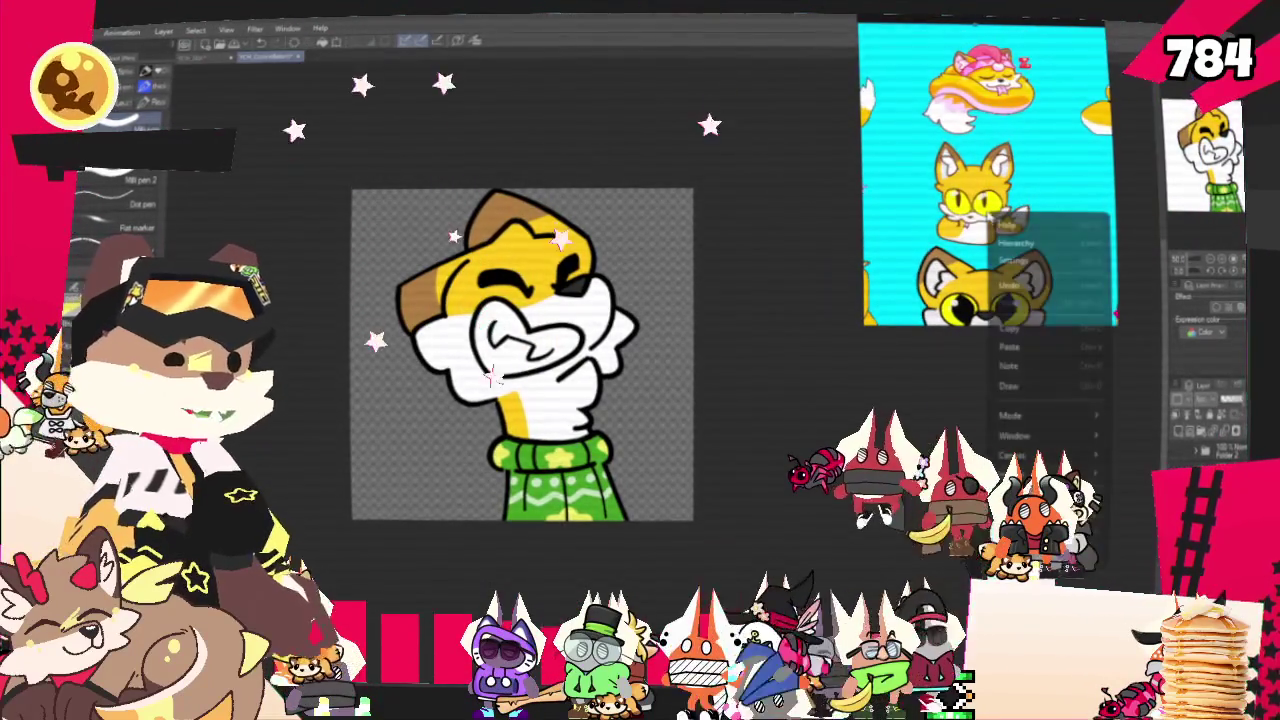
{"action": "left_click", "coordinate": [1010, 473]}
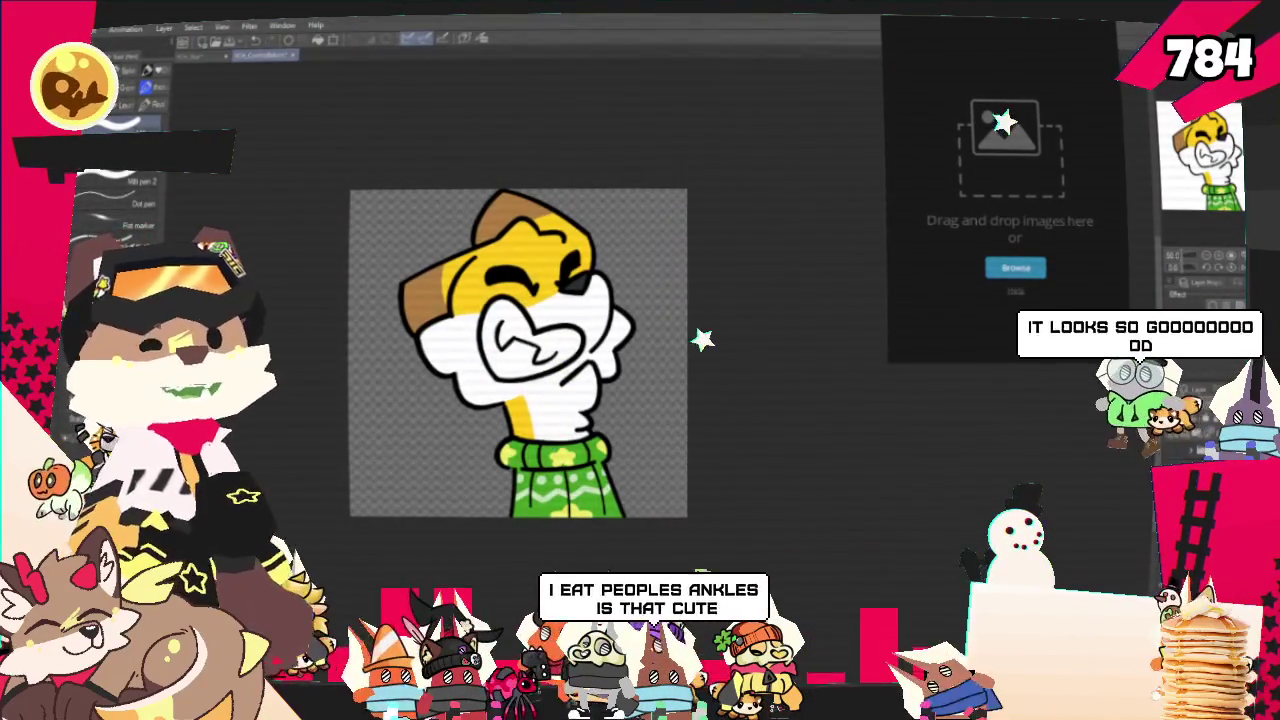
{"action": "left_click_drag", "start_coordinate": [975, 192], "coordinate": [980, 188]}
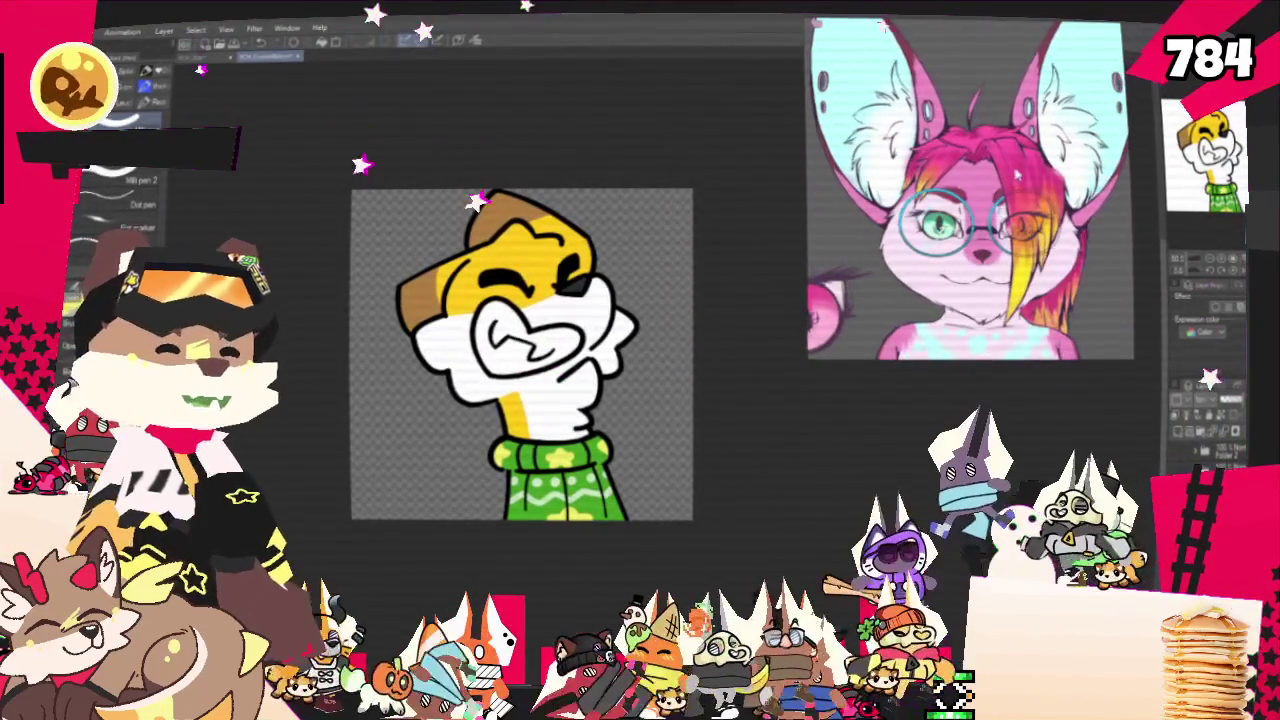
Zoom in on the blue sketch of the smug character resting its chin on a hand
{"action": "scroll", "coordinate": [672, 220], "scroll_direction": "up", "scroll_amount": 2}
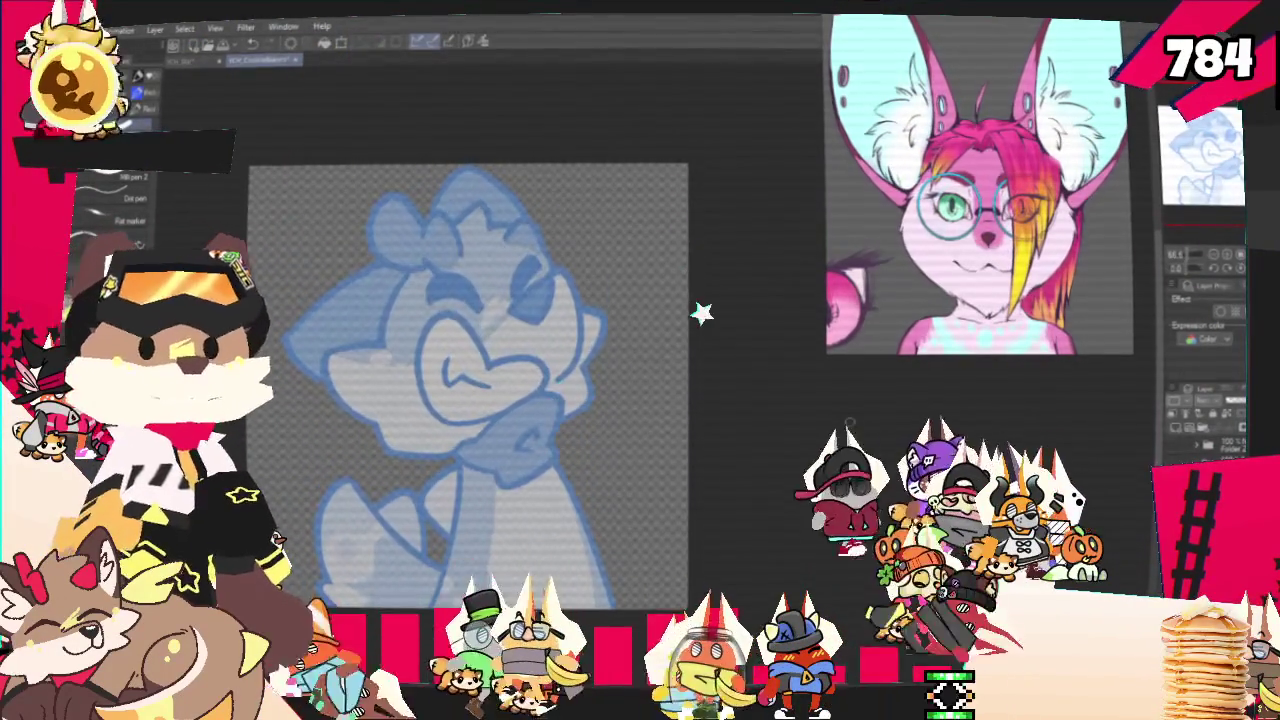
Switch to pencil brushes and position the blue sketch for tracing the ears and head
{"action": "left_click_drag", "start_coordinate": [478, 393], "coordinate": [553, 379]}
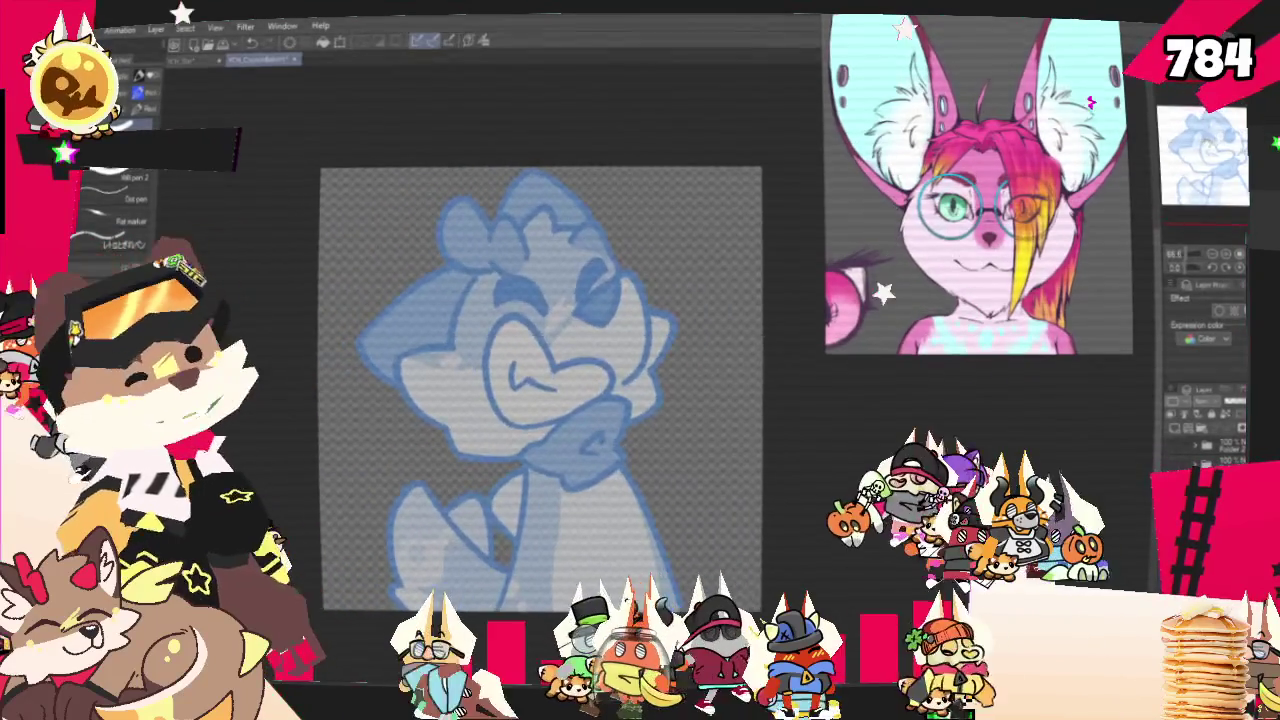
{"action": "key", "text": "p"}
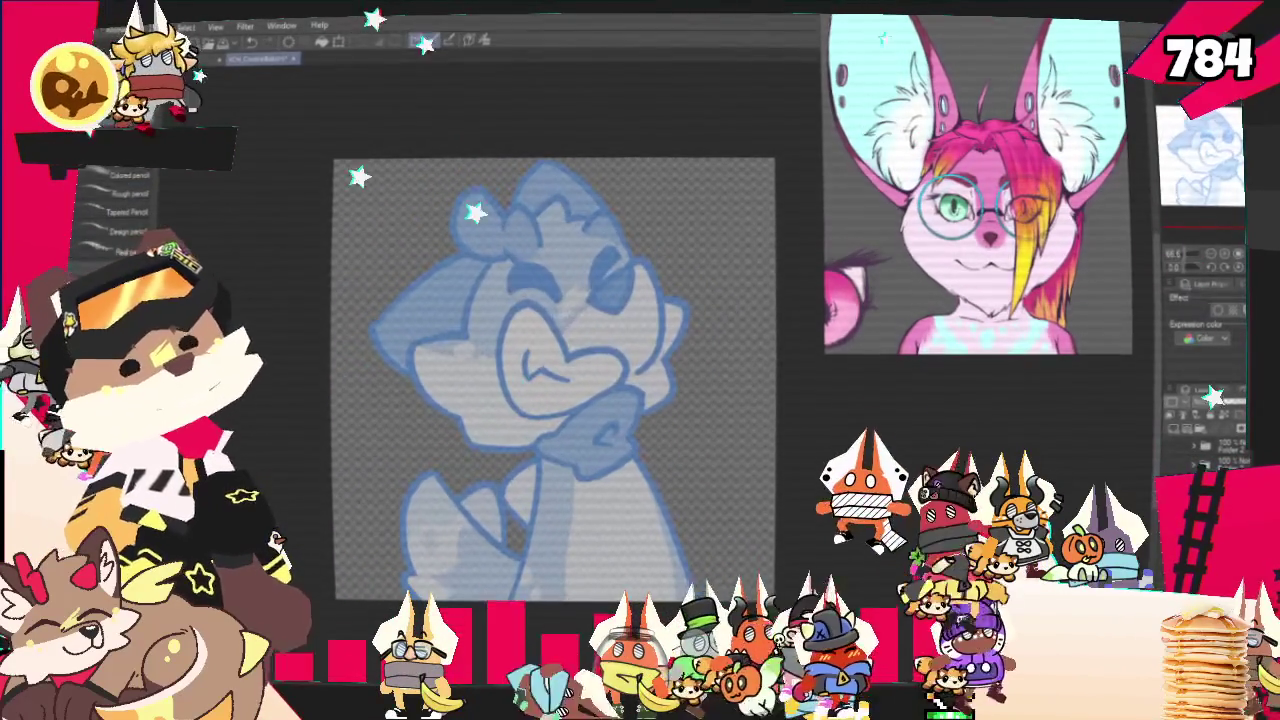
{"action": "mouse_move", "coordinate": [553, 380]}
{"action": "left_mouse_down"}
{"action": "mouse_move", "coordinate": [549, 421]}
{"action": "mouse_move", "coordinate": [572, 396]}
{"action": "left_mouse_up"}
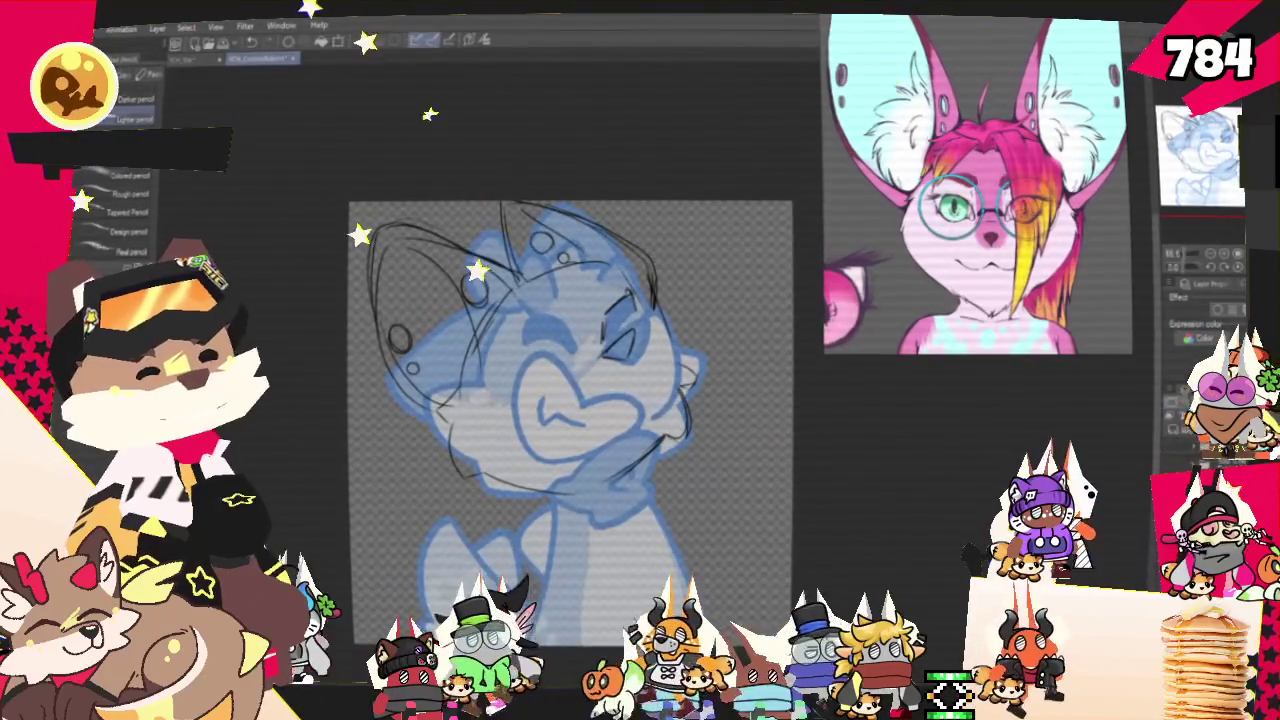
Sketch dark pencil strokes over the right eye, left eyebrow and face
{"action": "left_click_drag", "start_coordinate": [604, 300], "coordinate": [632, 342]}
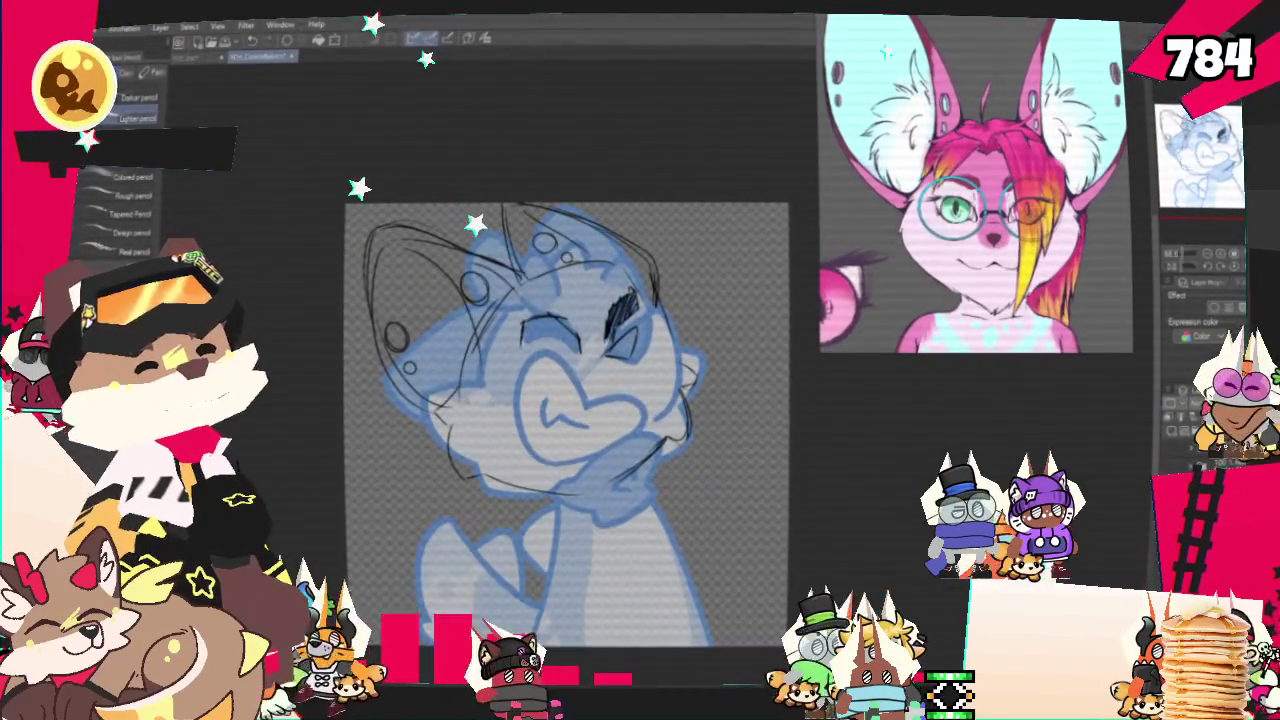
{"action": "left_click_drag", "start_coordinate": [522, 325], "coordinate": [580, 350]}
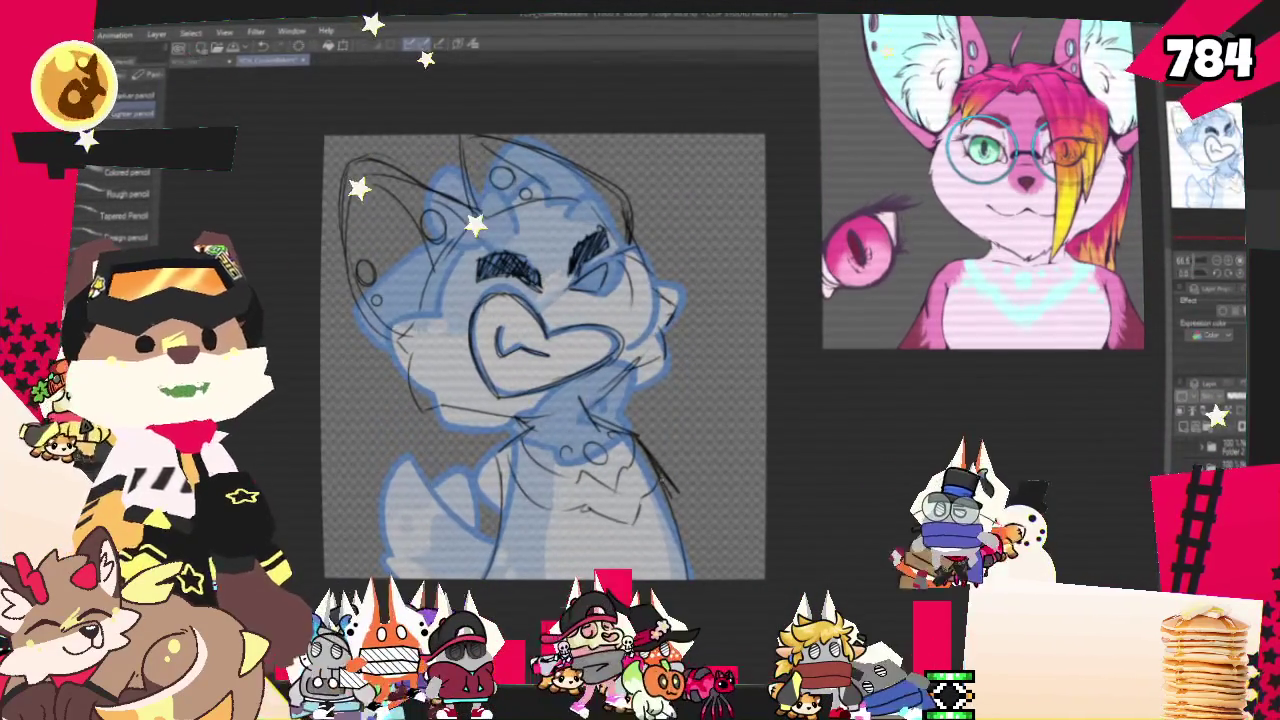
{"action": "mouse_move", "coordinate": [545, 357]}
{"action": "left_mouse_down"}
{"action": "mouse_move", "coordinate": [591, 348]}
{"action": "mouse_move", "coordinate": [632, 292]}
{"action": "left_mouse_up"}
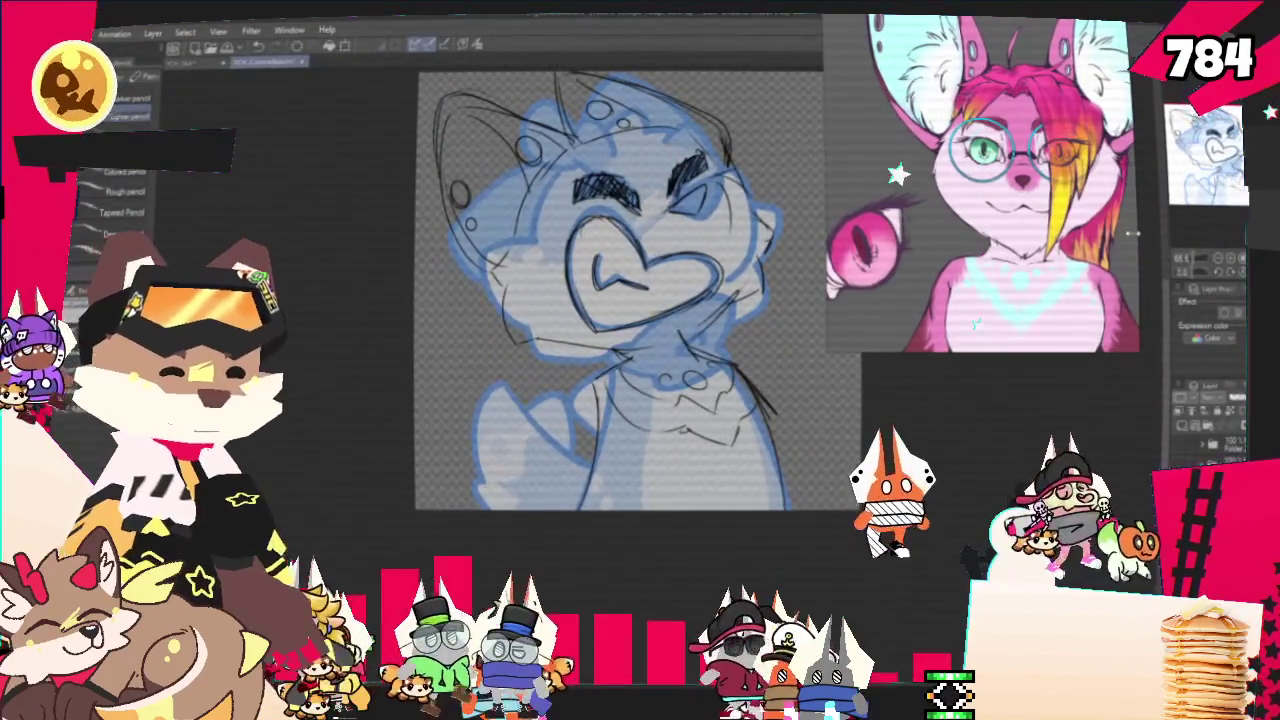
{"action": "left_click_drag", "start_coordinate": [637, 290], "coordinate": [583, 374]}
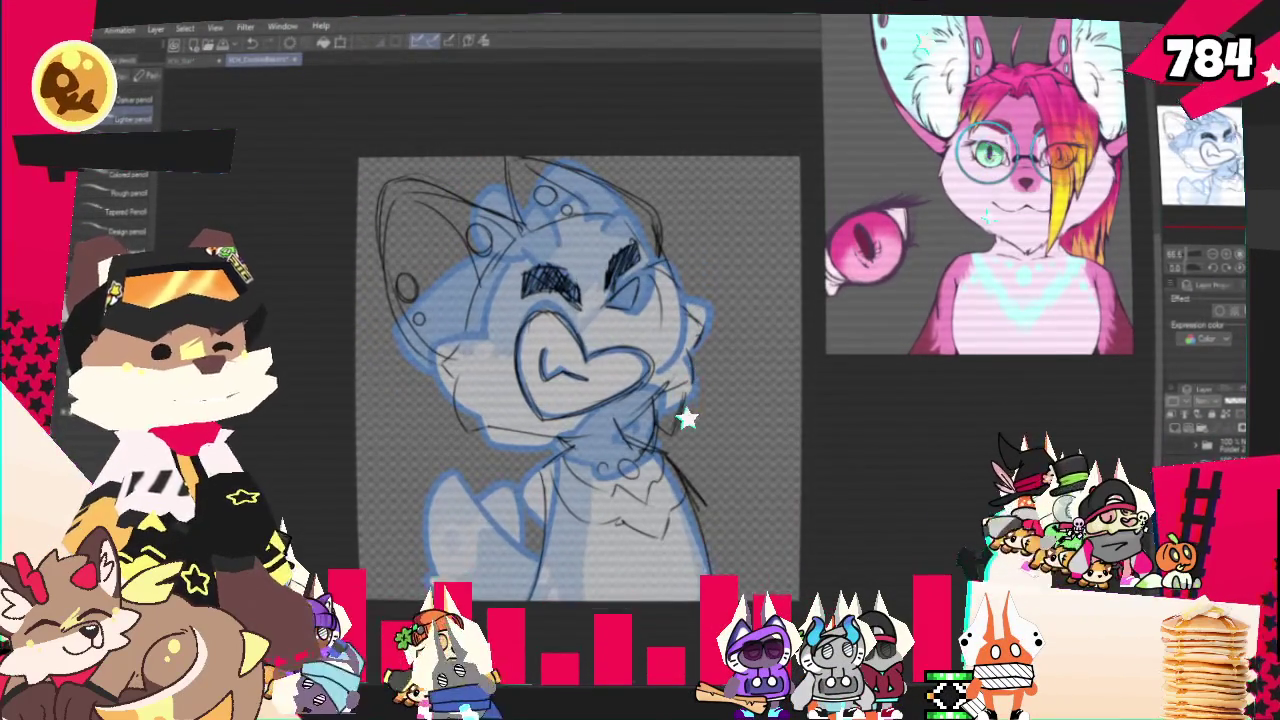
{"action": "scroll", "coordinate": [976, 386], "scroll_direction": "up", "scroll_amount": 2}
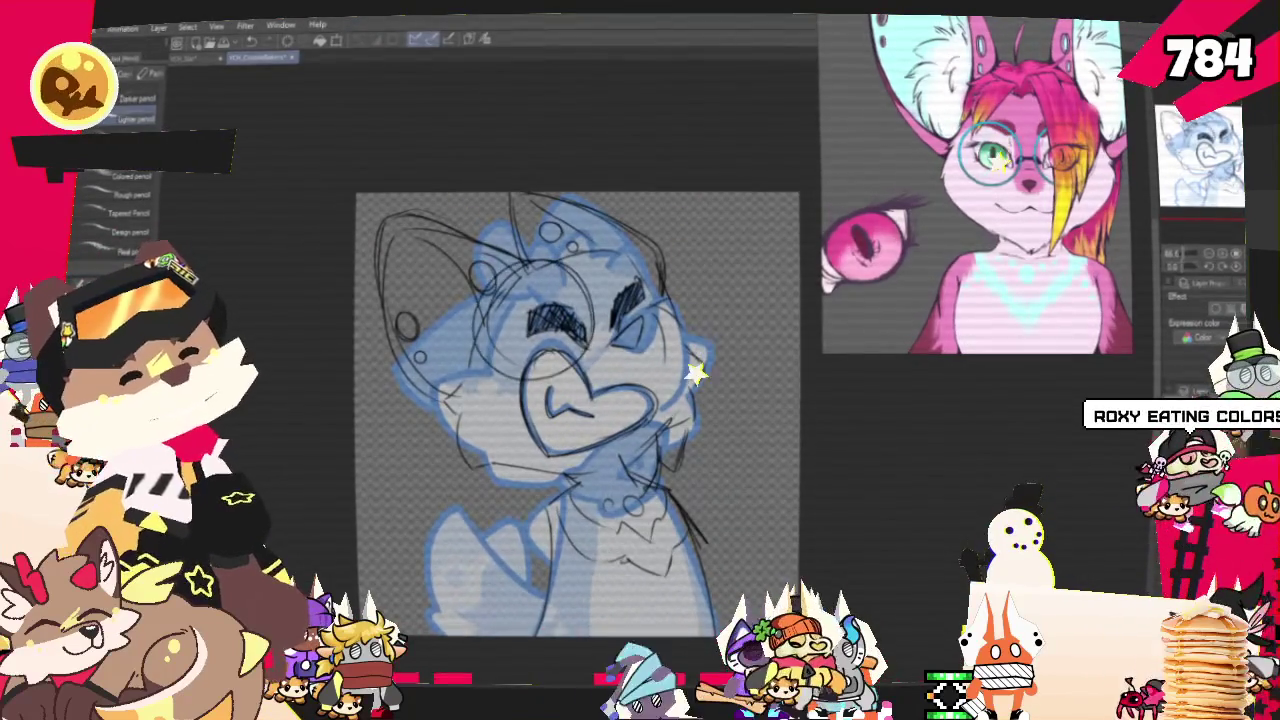
{"action": "left_click_drag", "start_coordinate": [590, 270], "coordinate": [585, 290]}
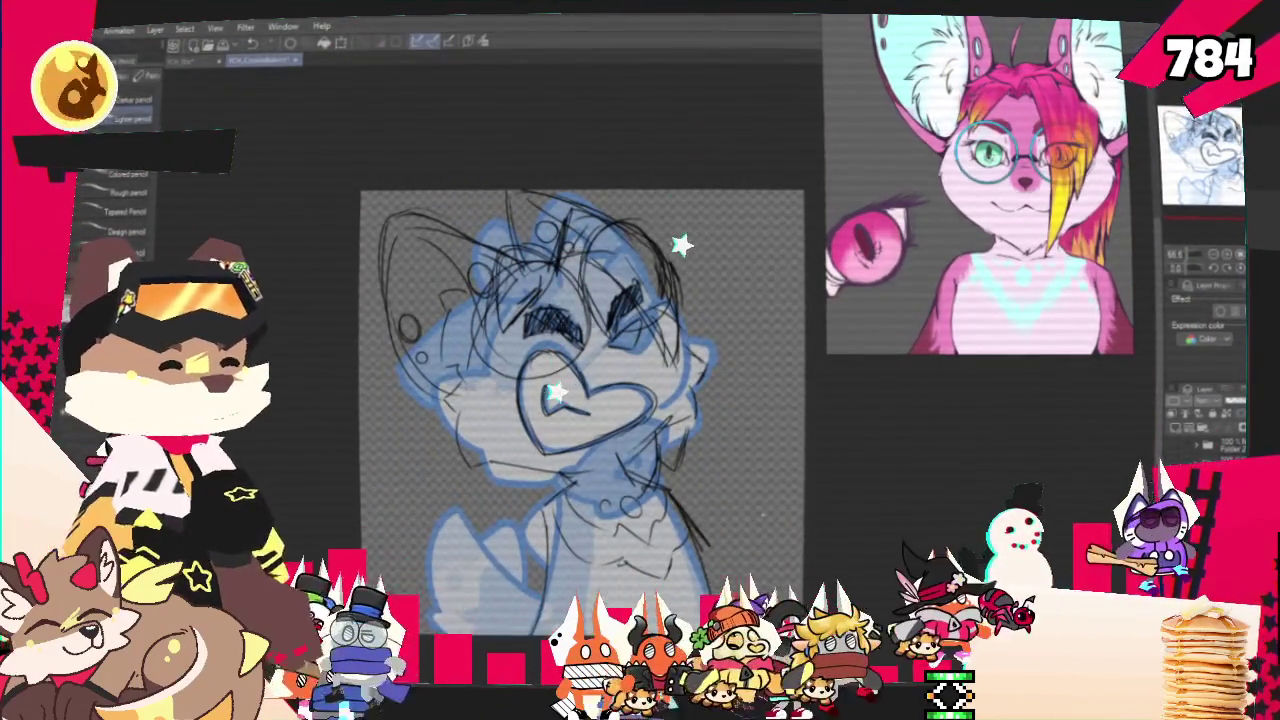
{"action": "scroll", "coordinate": [585, 420], "scroll_direction": "up", "scroll_amount": 1}
Rotate and zoom the canvas, switch to pen brushes, and sketch fur tufts around the raised paw
{"action": "scroll", "coordinate": [590, 420], "scroll_direction": "left", "scroll_amount": 2}
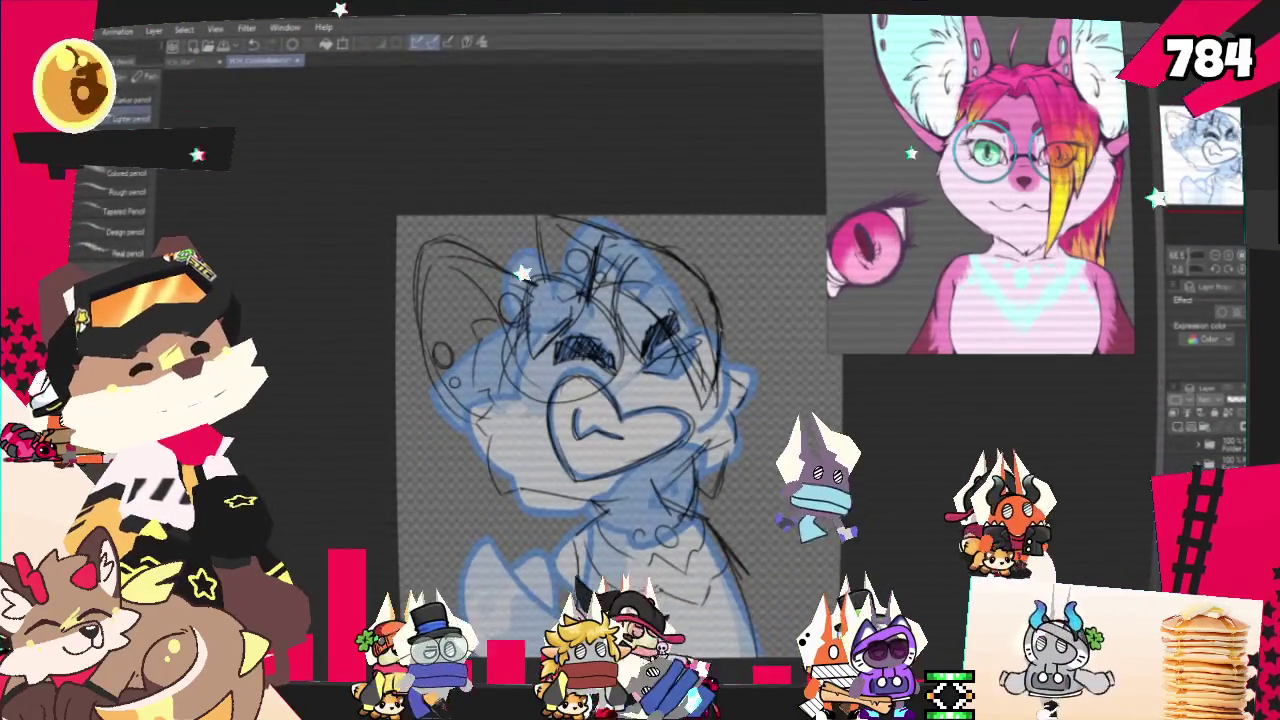
{"action": "key", "text": "p"}
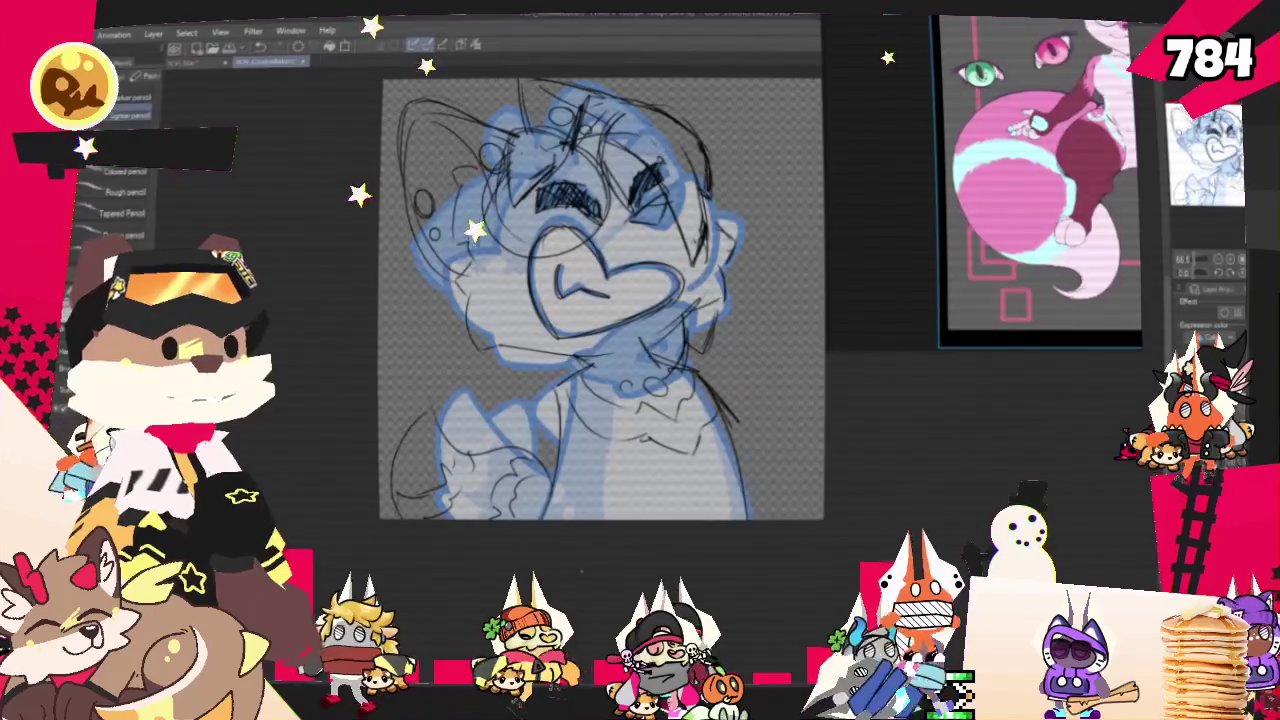
{"action": "scroll", "coordinate": [581, 196], "scroll_direction": "down", "scroll_amount": 3}
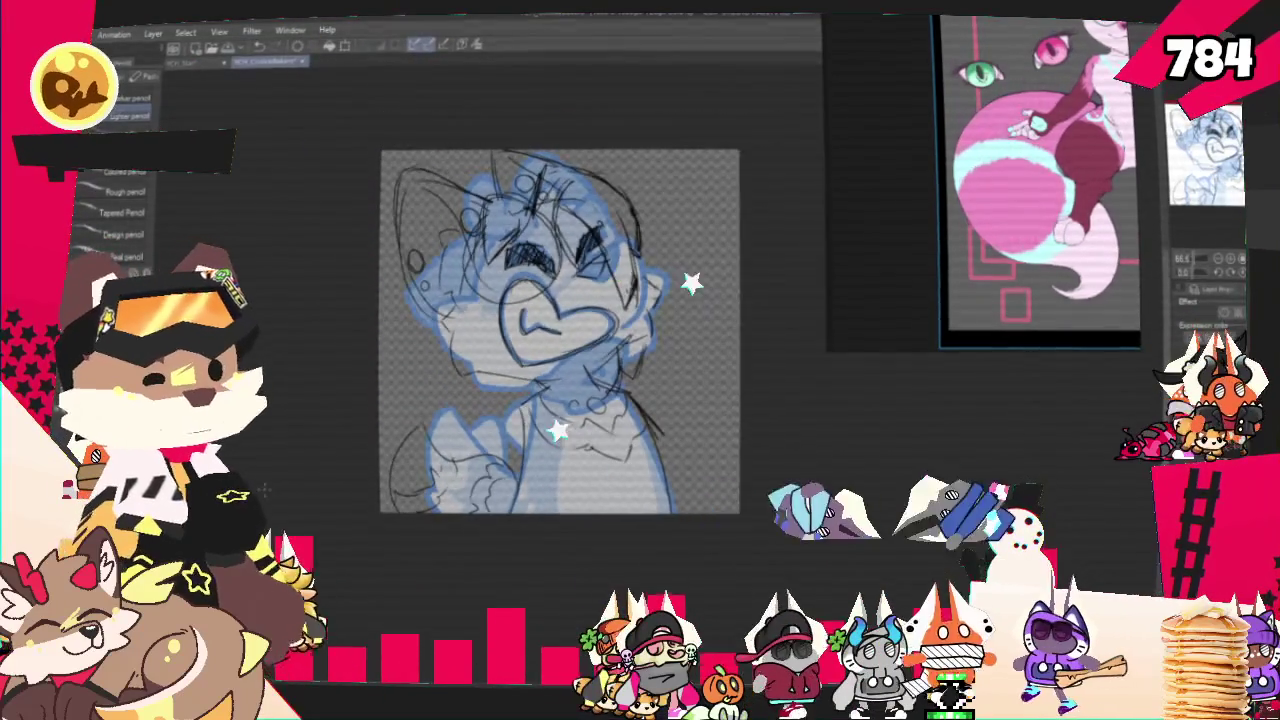
{"action": "scroll", "coordinate": [581, 196], "scroll_direction": "up", "scroll_amount": 2}
{"action": "scroll", "coordinate": [581, 196], "scroll_direction": "up", "scroll_amount": 1}
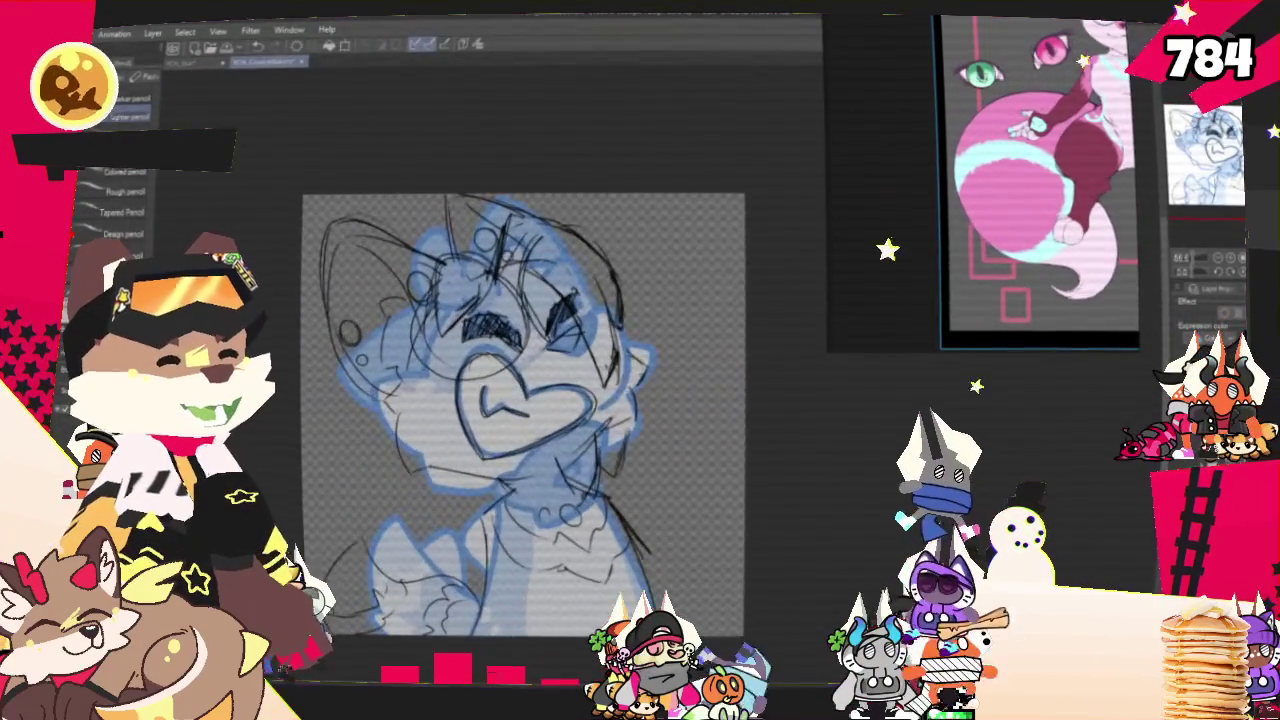
{"action": "scroll", "coordinate": [581, 196], "scroll_direction": "down", "scroll_amount": 2}
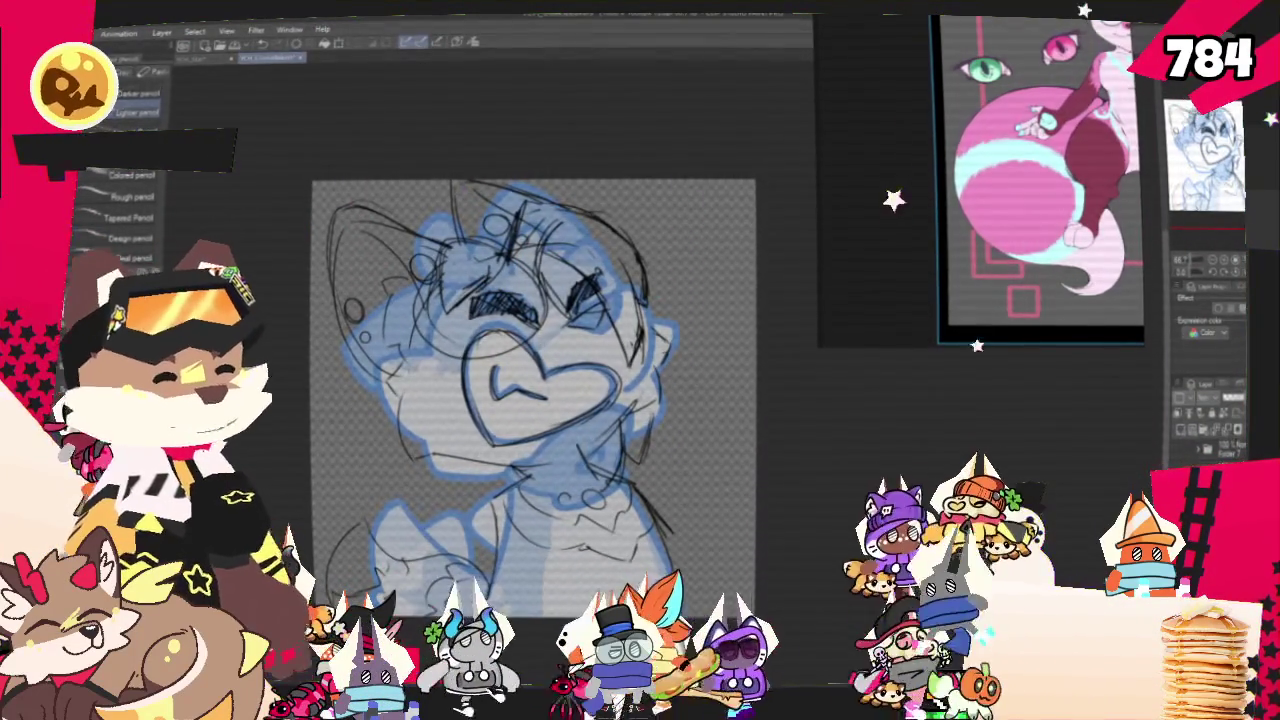
Hide the blue sketch, tint the rough lines blue, and ink a first curved stroke with the pen
{"action": "key", "text": "Delete"}
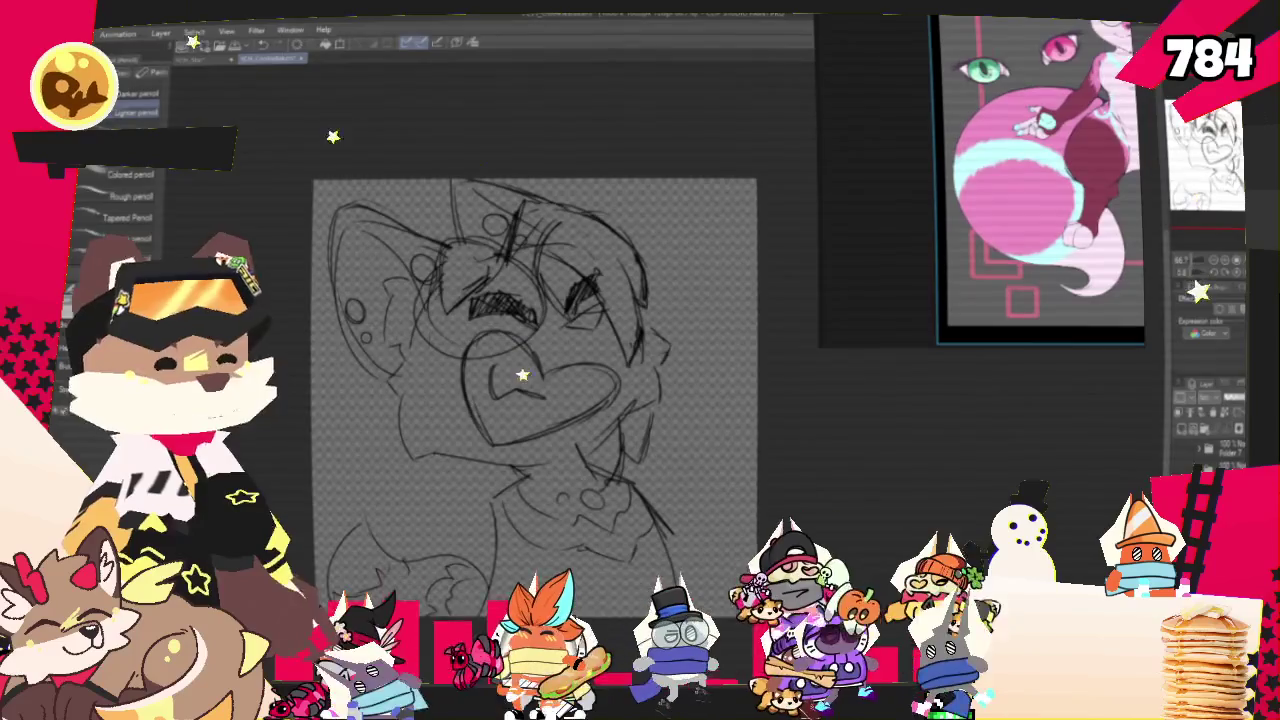
{"action": "key", "text": "ctrl+z"}
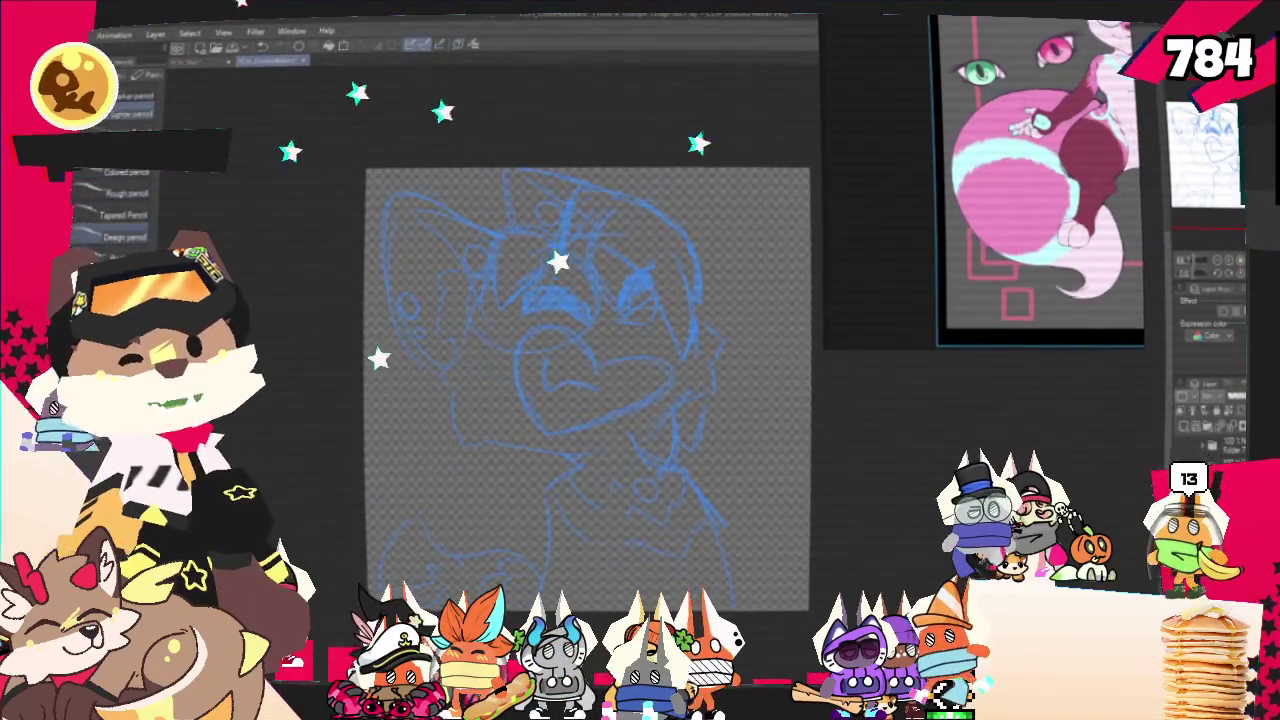
{"action": "key", "text": "b"}
{"action": "key", "text": "p"}
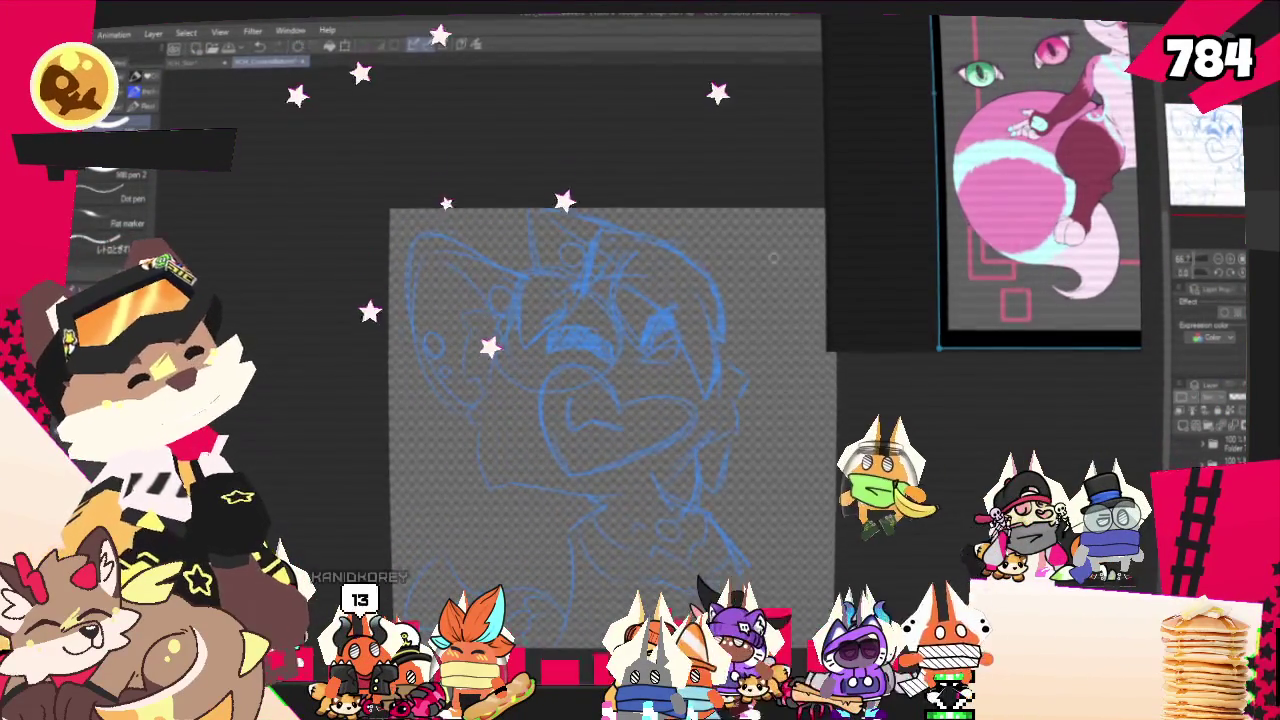
{"action": "left_click_drag", "start_coordinate": [600, 262], "coordinate": [697, 382]}
Ink the long diagonal hair line and a short inner hair stroke, redoing several attempts
{"action": "key", "text": "ctrl+z"}
{"action": "key", "text": "ctrl+z"}
{"action": "left_click_drag", "start_coordinate": [607, 265], "coordinate": [705, 405]}
{"action": "left_click_drag", "start_coordinate": [700, 288], "coordinate": [705, 404]}
{"action": "key", "text": "ctrl+z"}
{"action": "left_click_drag", "start_coordinate": [700, 288], "coordinate": [705, 404]}
{"action": "key", "text": "ctrl+z"}
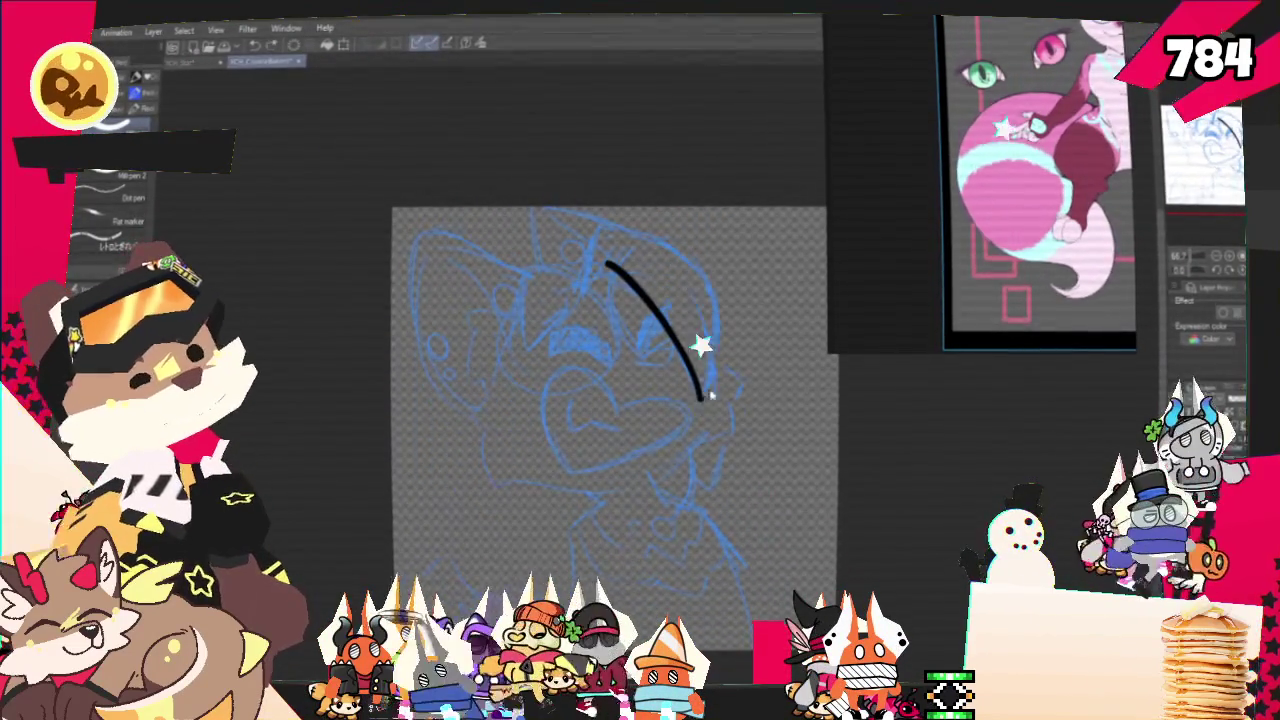
{"action": "left_click_drag", "start_coordinate": [625, 210], "coordinate": [702, 402]}
{"action": "key", "text": "ctrl+z"}
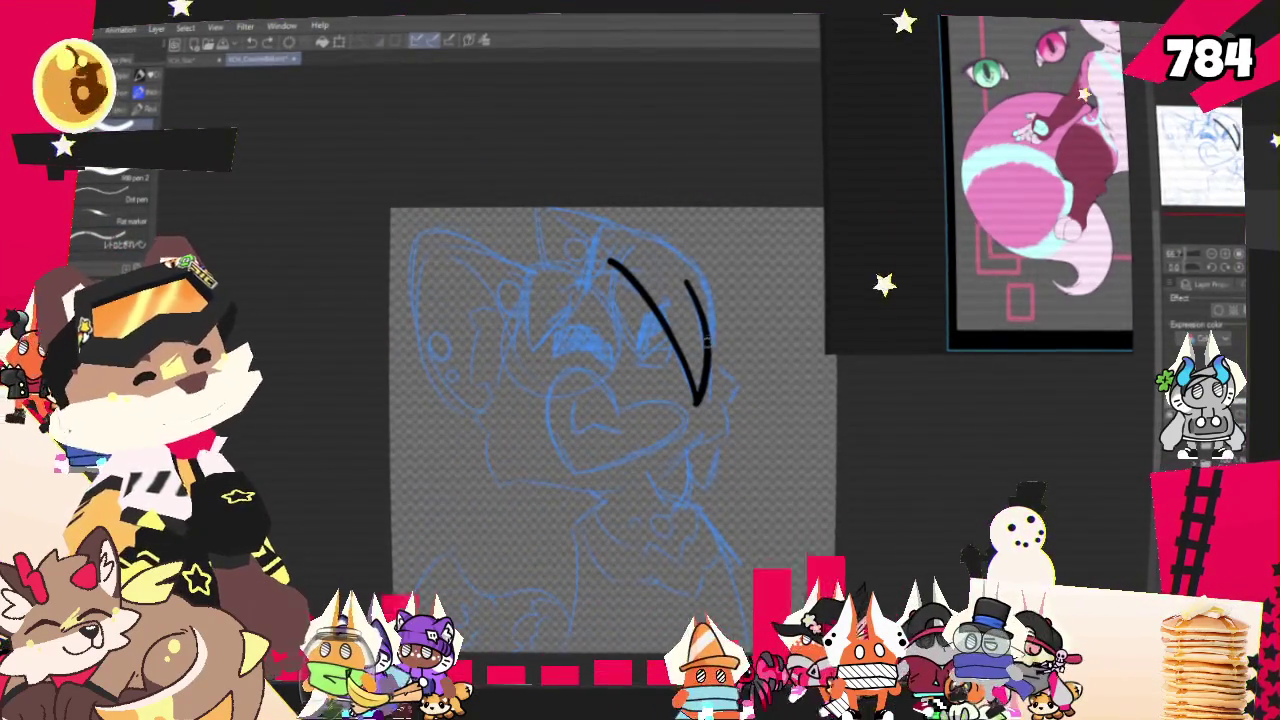
{"action": "left_click_drag", "start_coordinate": [583, 290], "coordinate": [605, 225]}
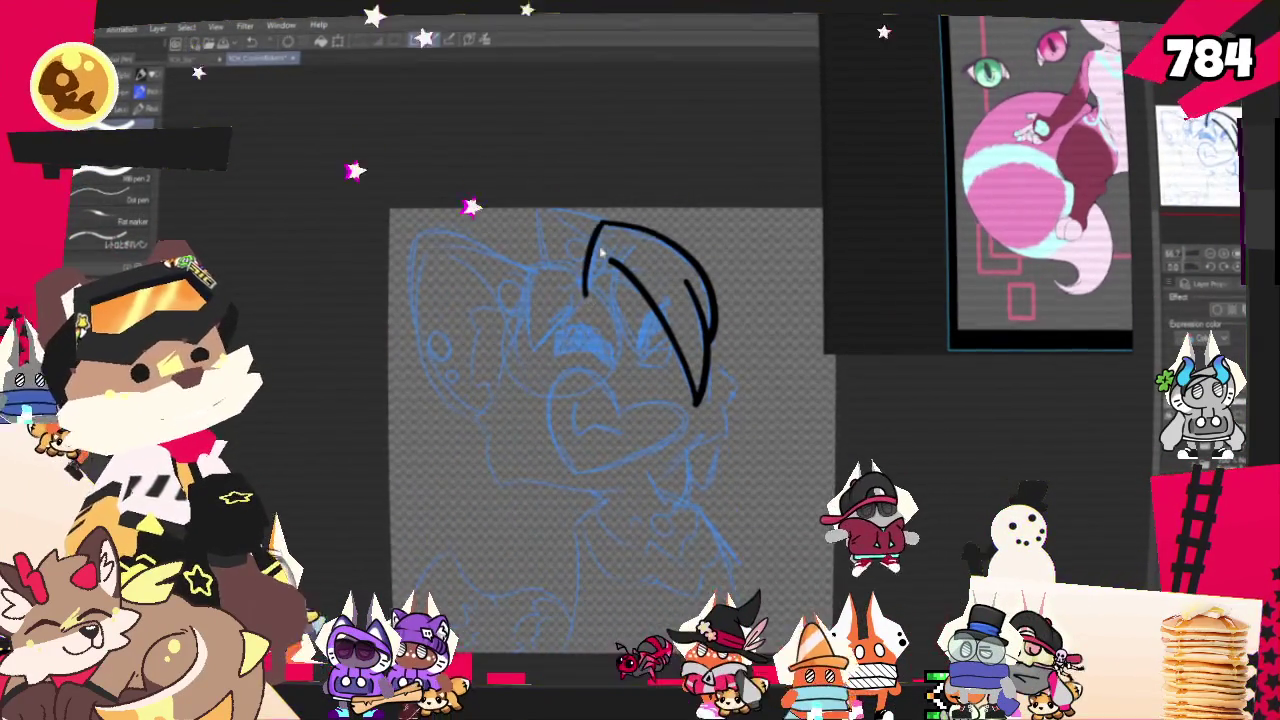
{"action": "key", "text": "ctrl+z"}
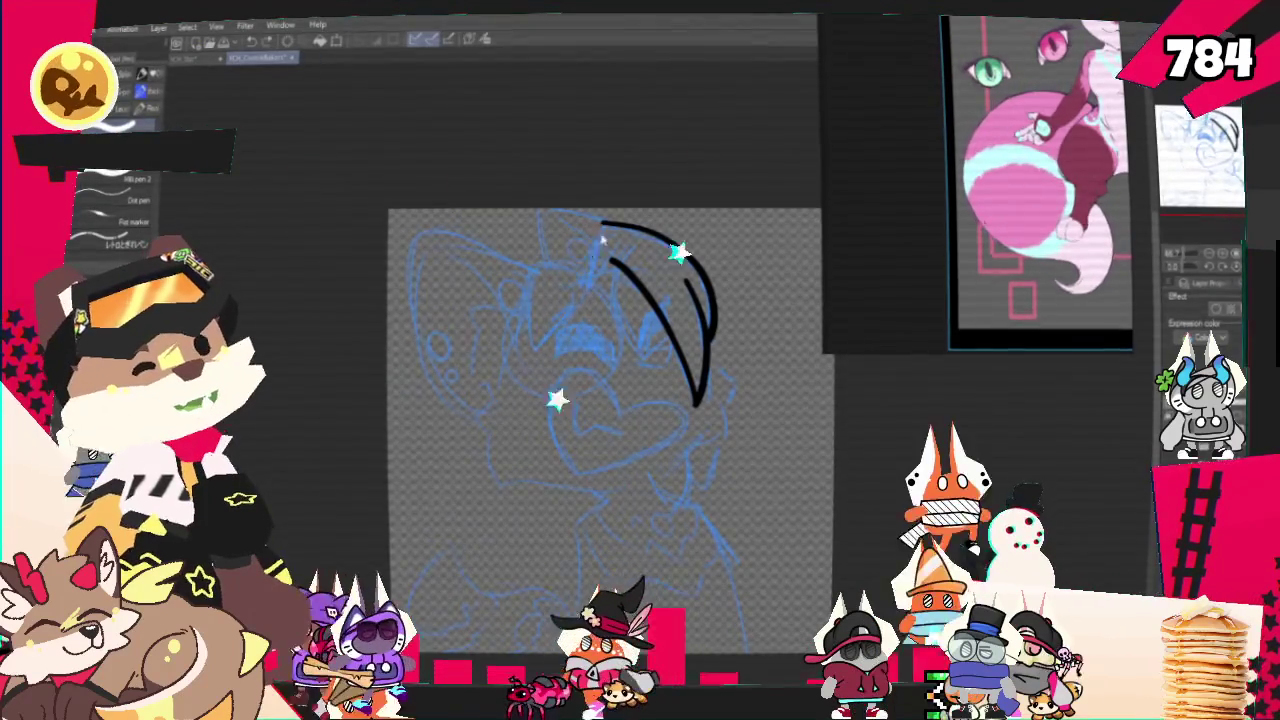
{"action": "left_click_drag", "start_coordinate": [588, 276], "coordinate": [600, 225]}
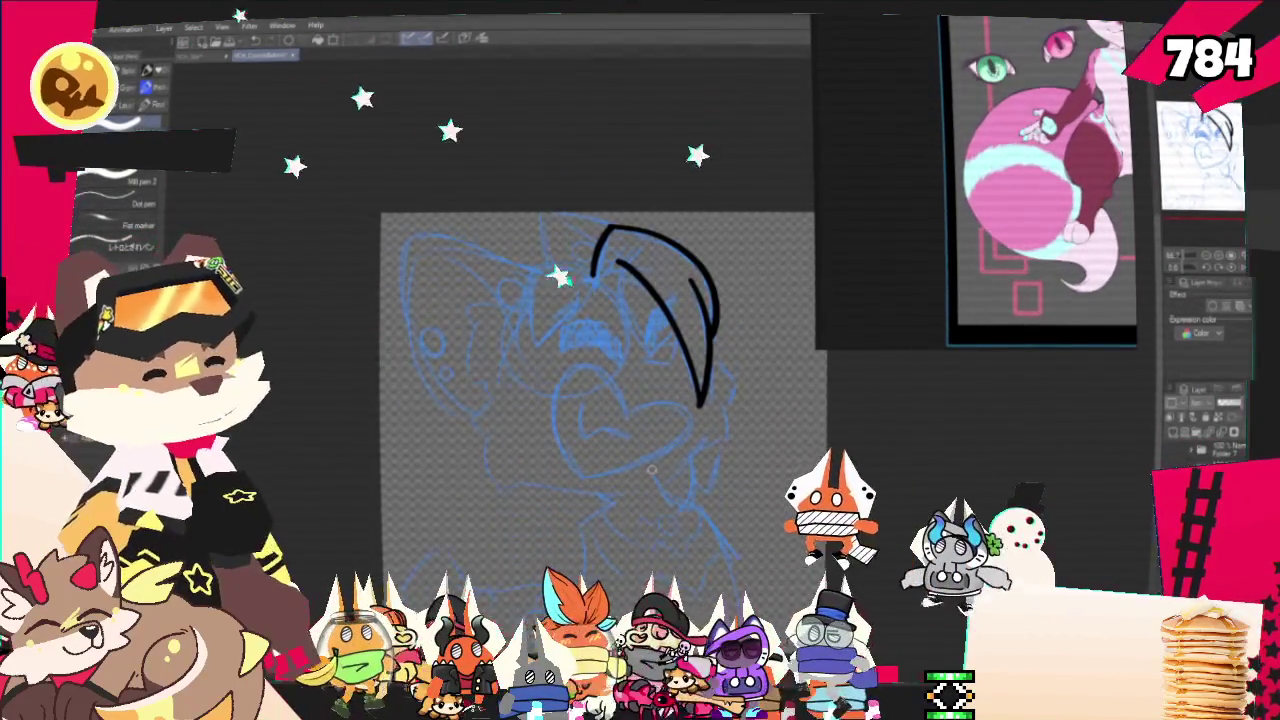
Zoom in on the head and fill the enclosed inked hair shape with solid black
{"action": "key", "text": "ctrl+plus"}
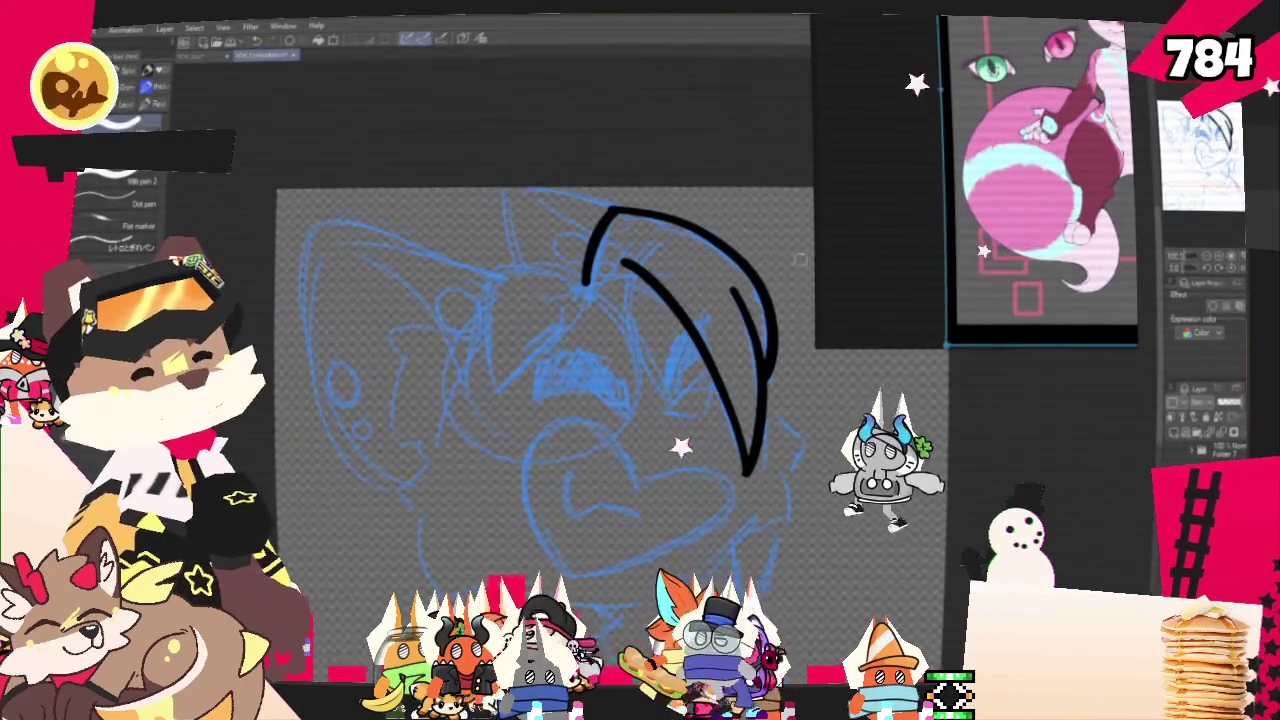
{"action": "left_click_drag", "start_coordinate": [483, 272], "coordinate": [590, 288]}
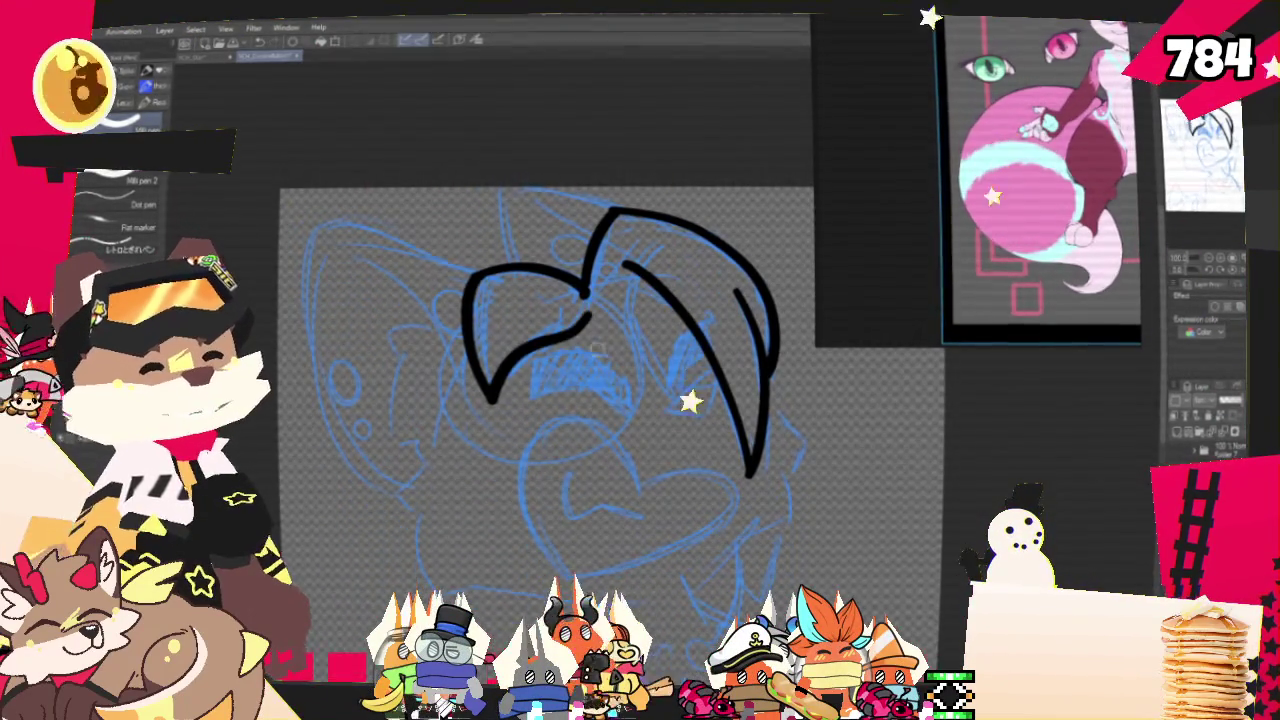
{"action": "key", "text": "ctrl+z"}
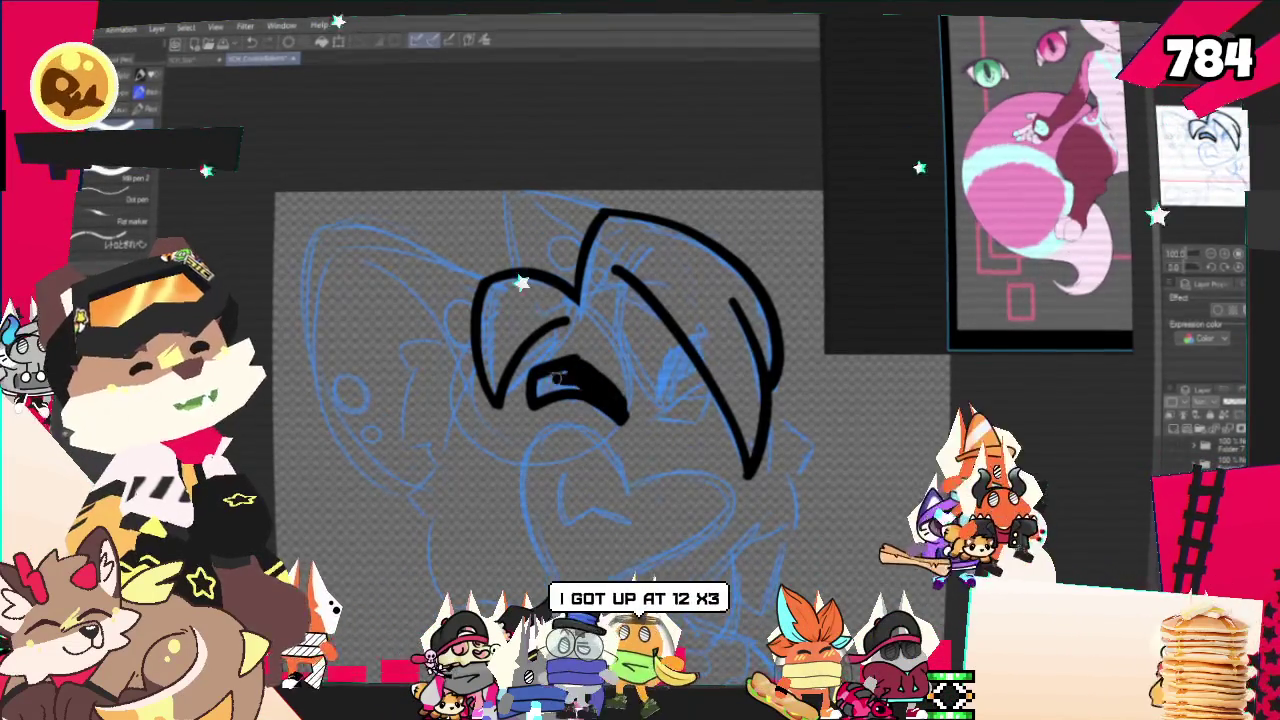
{"action": "left_click", "coordinate": [558, 378]}
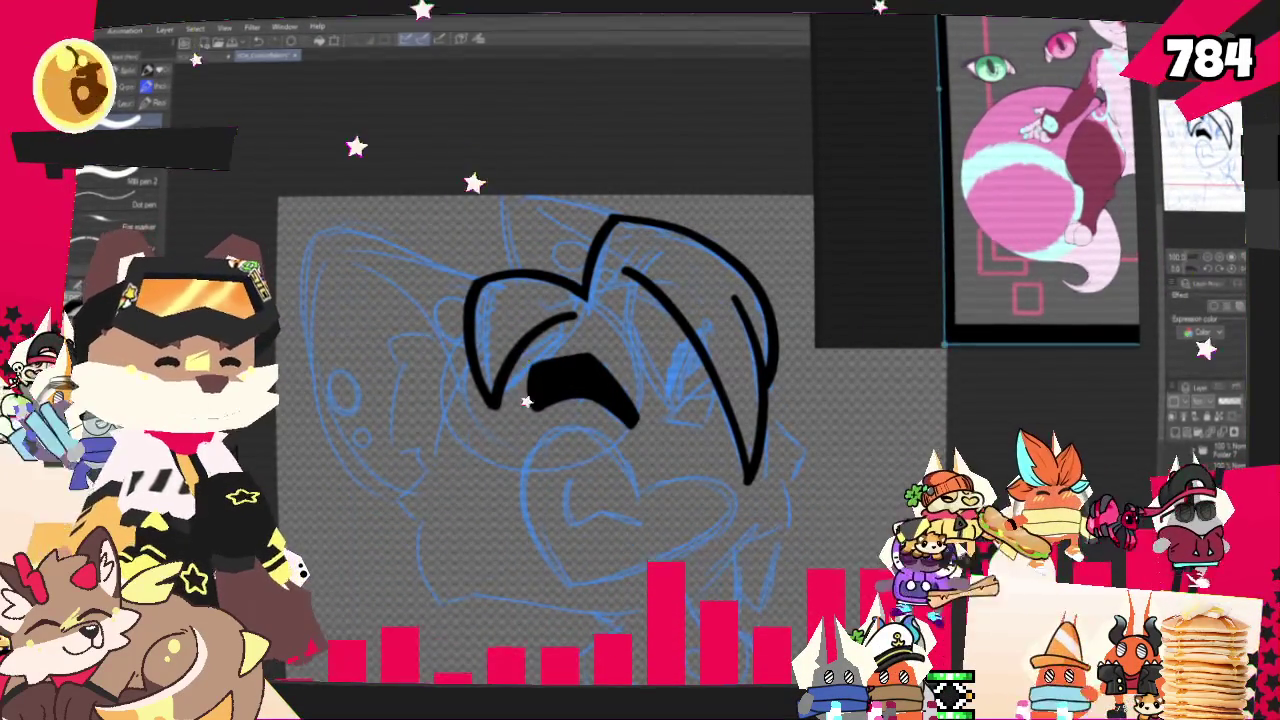
Ink the closed right eye's curve and corner line, undoing a stray stroke
{"action": "left_click_drag", "start_coordinate": [945, 345], "coordinate": [983, 228]}
{"action": "scroll", "coordinate": [1060, 120], "scroll_direction": "up", "scroll_amount": 4}
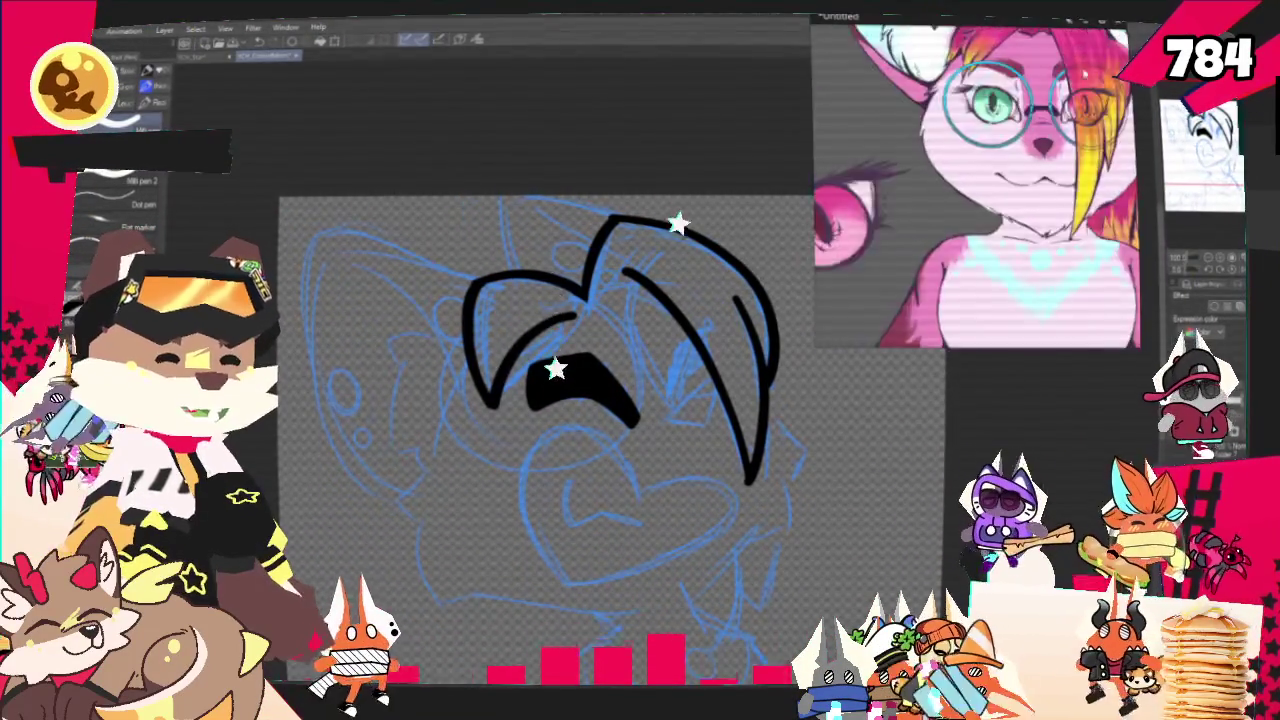
{"action": "scroll", "coordinate": [775, 420], "scroll_direction": "up", "scroll_amount": 2}
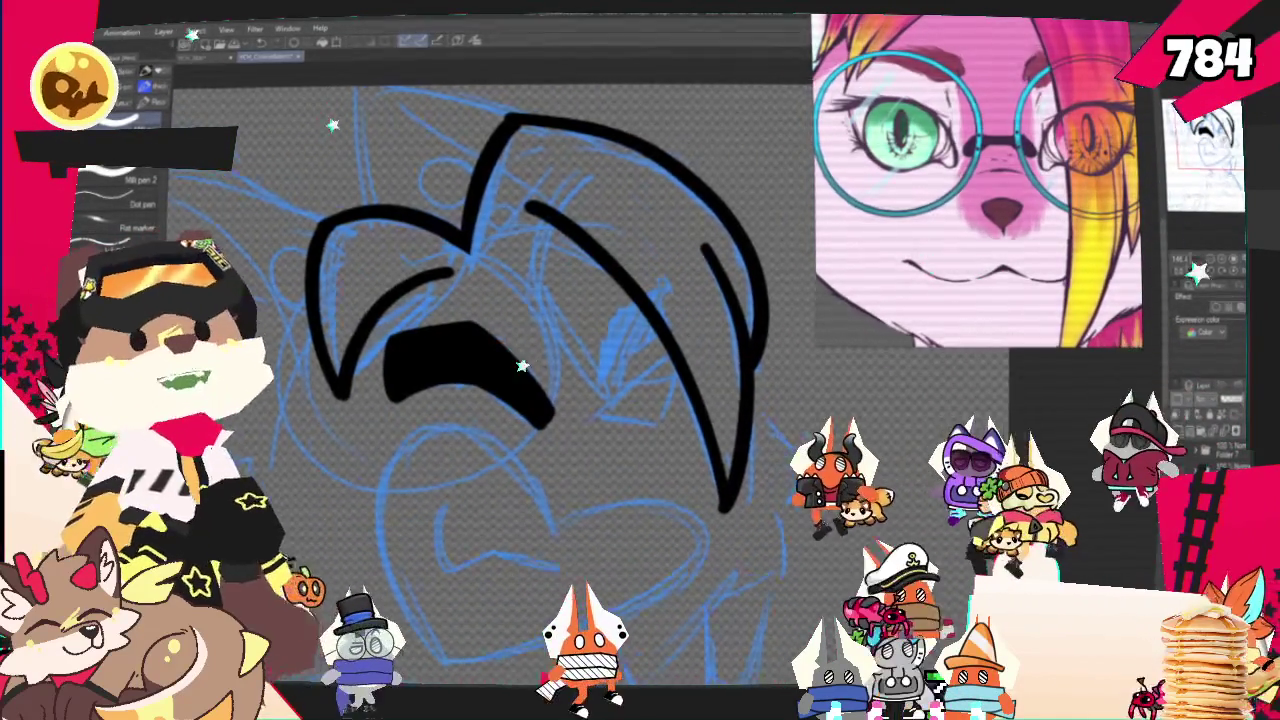
{"action": "left_click_drag", "start_coordinate": [613, 437], "coordinate": [693, 480]}
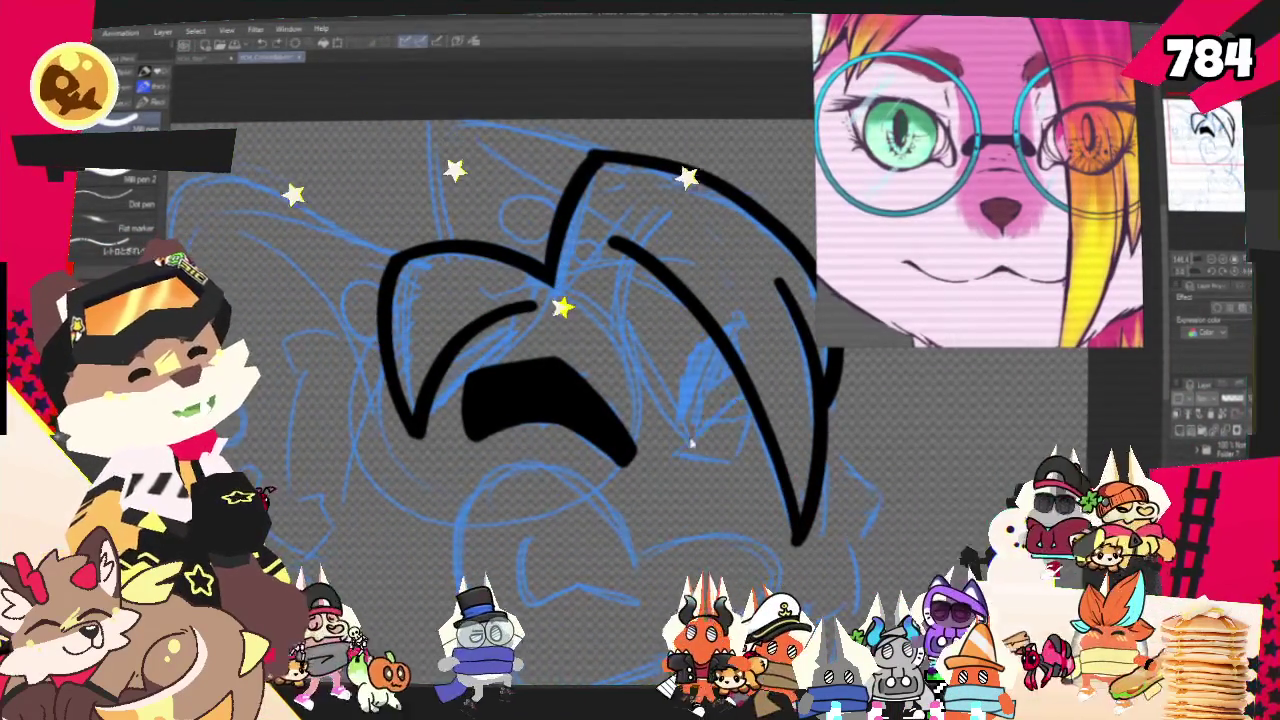
{"action": "left_click_drag", "start_coordinate": [752, 398], "coordinate": [672, 452]}
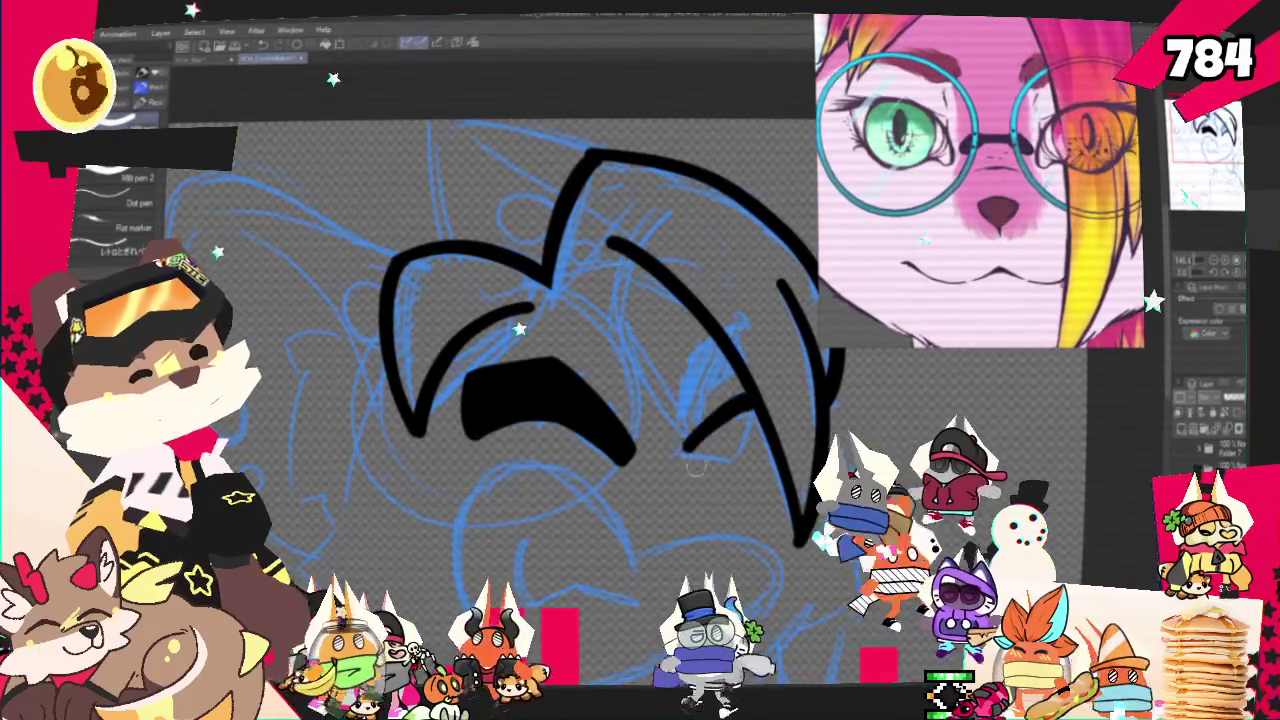
{"action": "left_click_drag", "start_coordinate": [691, 438], "coordinate": [742, 461]}
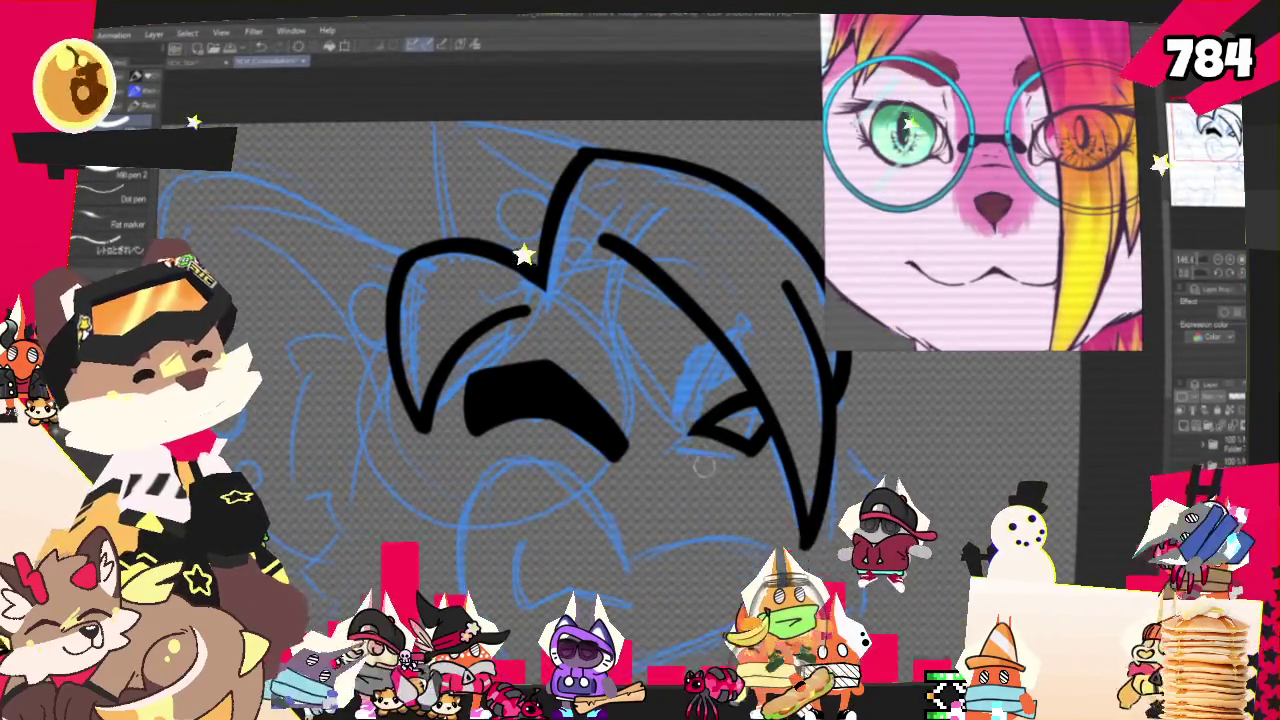
{"action": "mouse_move", "coordinate": [560, 400]}
{"action": "left_mouse_down"}
{"action": "mouse_move", "coordinate": [580, 360]}
{"action": "mouse_move", "coordinate": [612, 384]}
{"action": "mouse_move", "coordinate": [612, 336]}
{"action": "mouse_move", "coordinate": [542, 241]}
{"action": "left_mouse_up"}
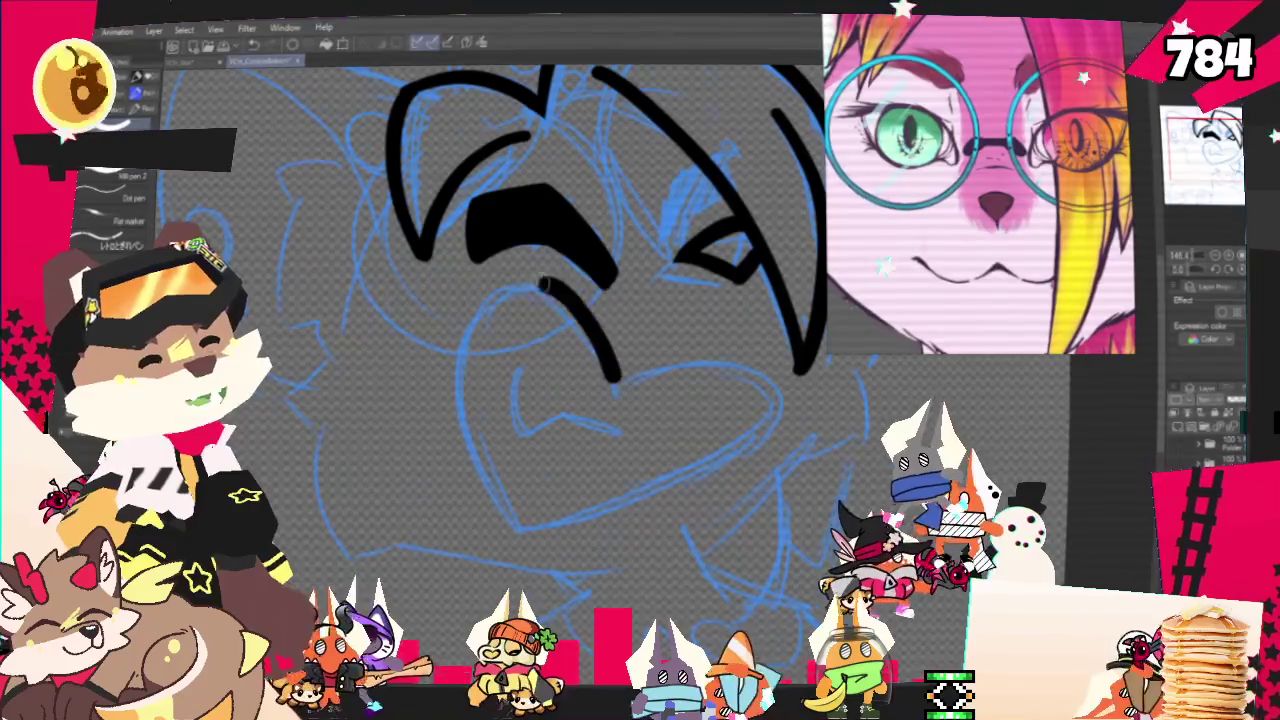
{"action": "key", "text": "ctrl+z"}
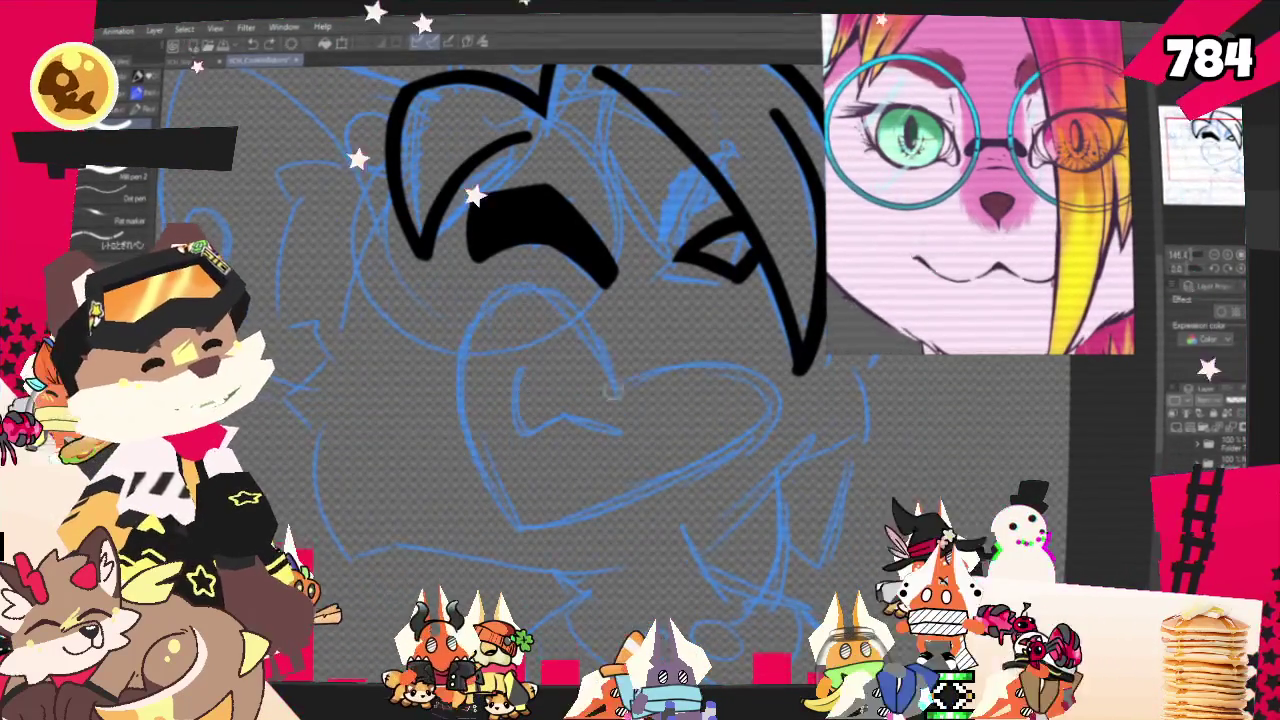
Ink the heart-shaped muzzle and chin outline, then the short mouth line inside it
{"action": "left_click_drag", "start_coordinate": [610, 395], "coordinate": [610, 505]}
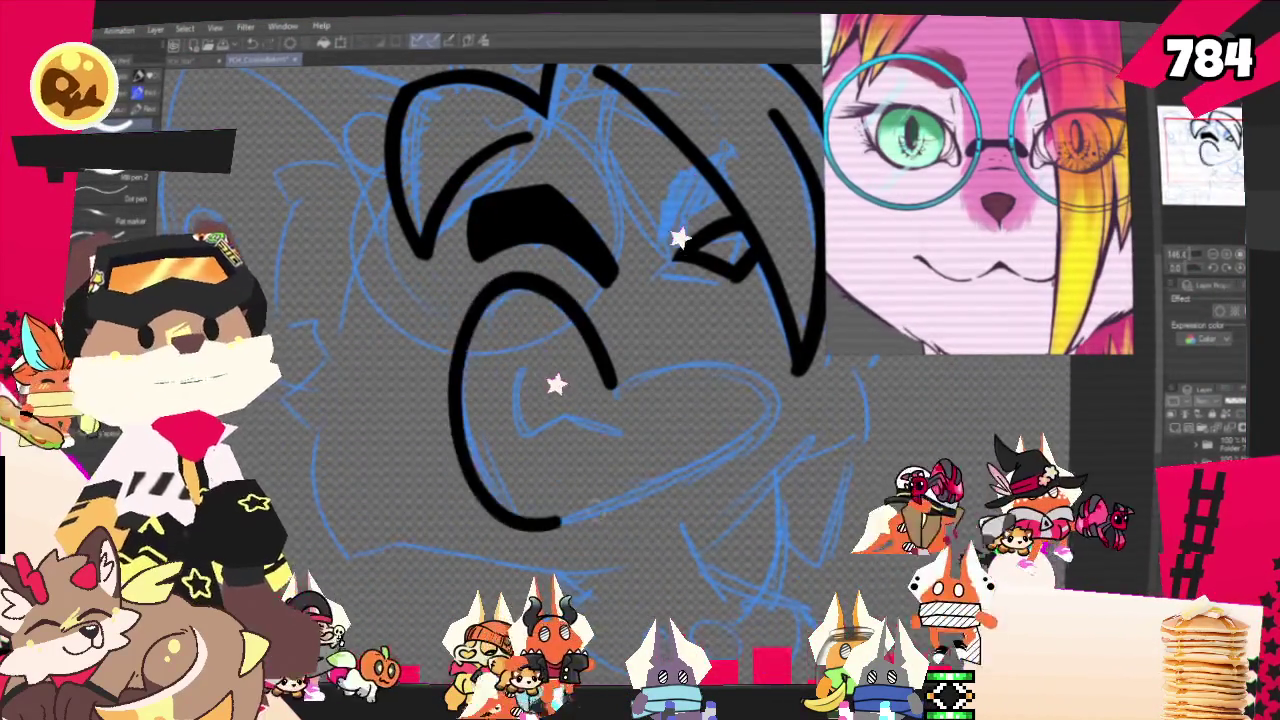
{"action": "left_click_drag", "start_coordinate": [612, 385], "coordinate": [560, 518]}
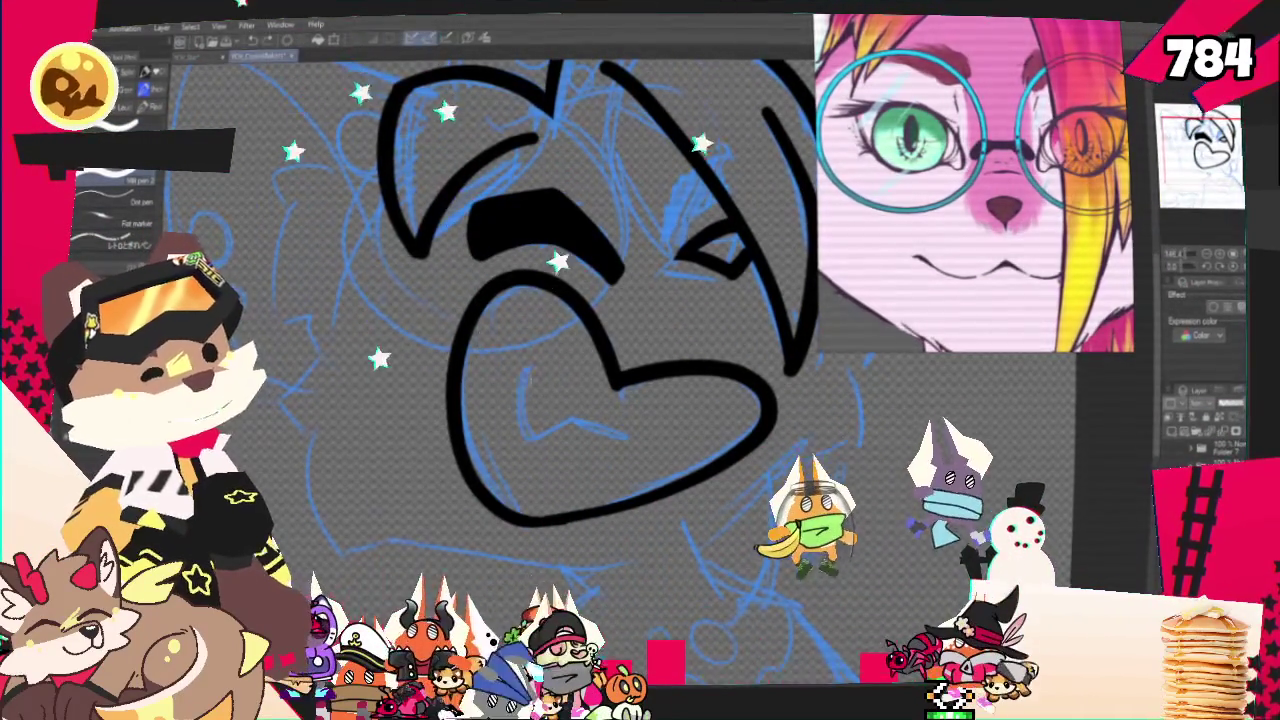
{"action": "left_click_drag", "start_coordinate": [529, 373], "coordinate": [533, 442]}
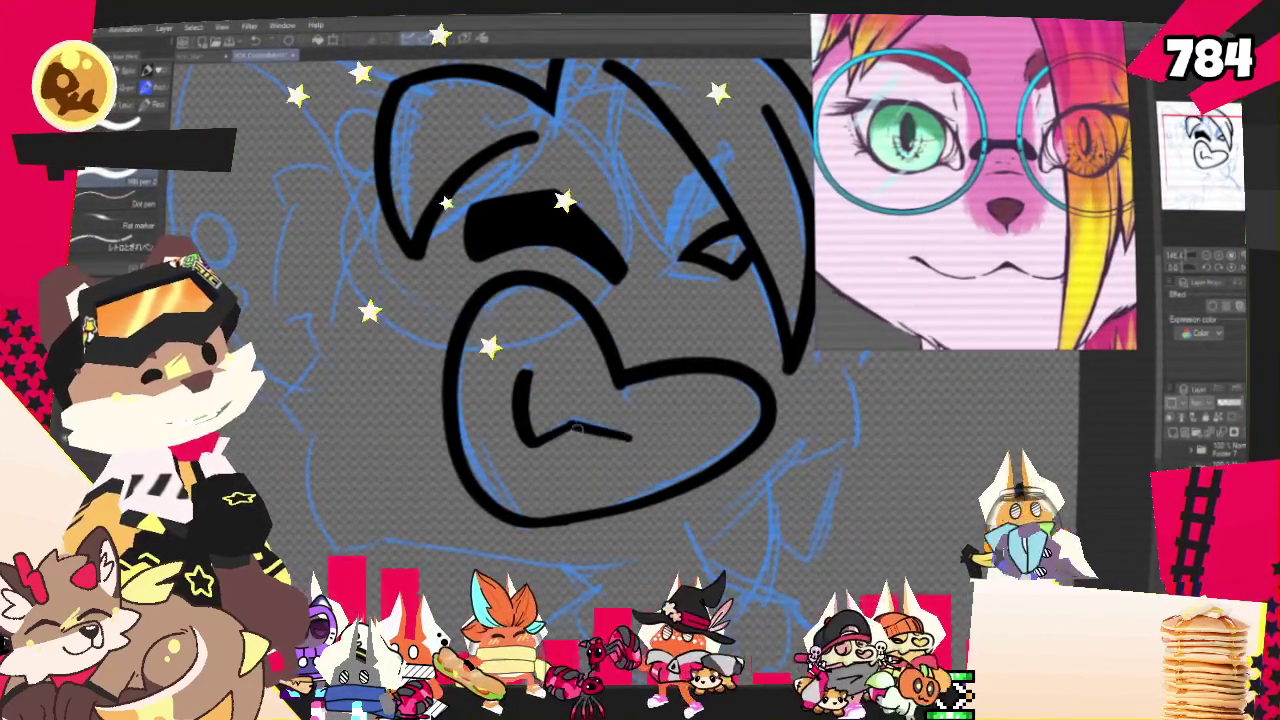
{"action": "left_click_drag", "start_coordinate": [625, 436], "coordinate": [634, 439]}
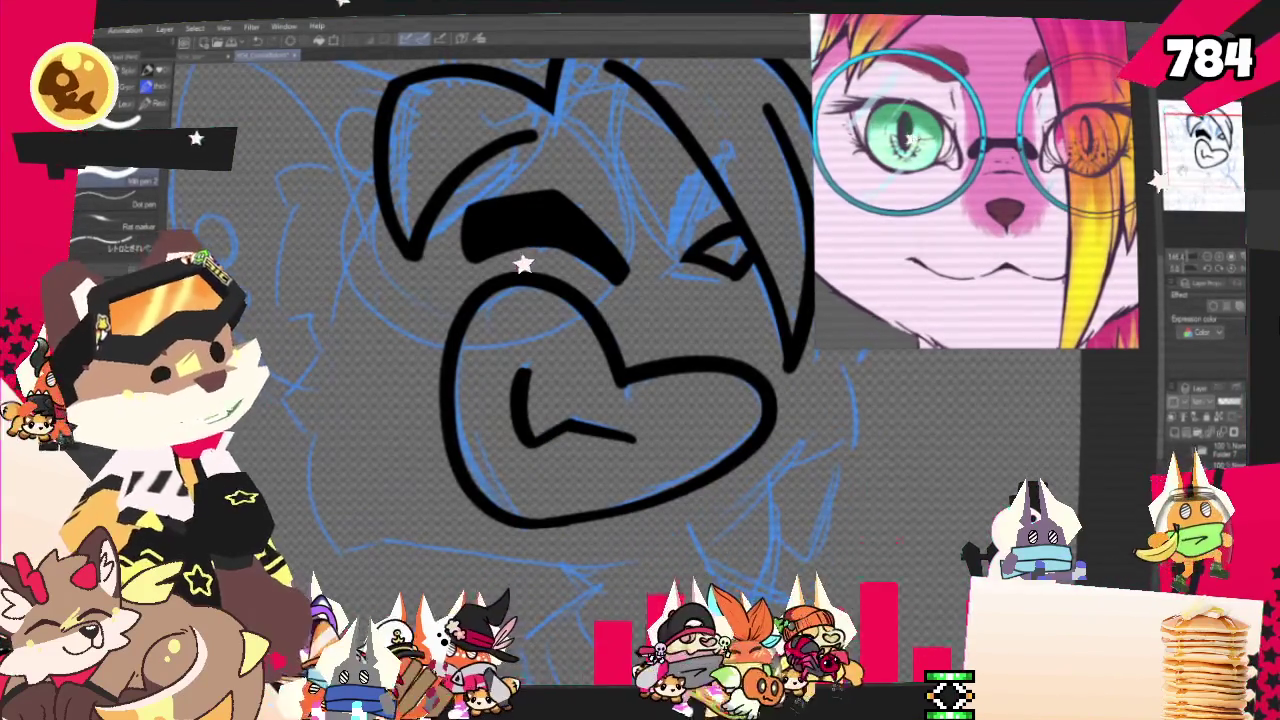
{"action": "left_click_drag", "start_coordinate": [523, 263], "coordinate": [519, 320]}
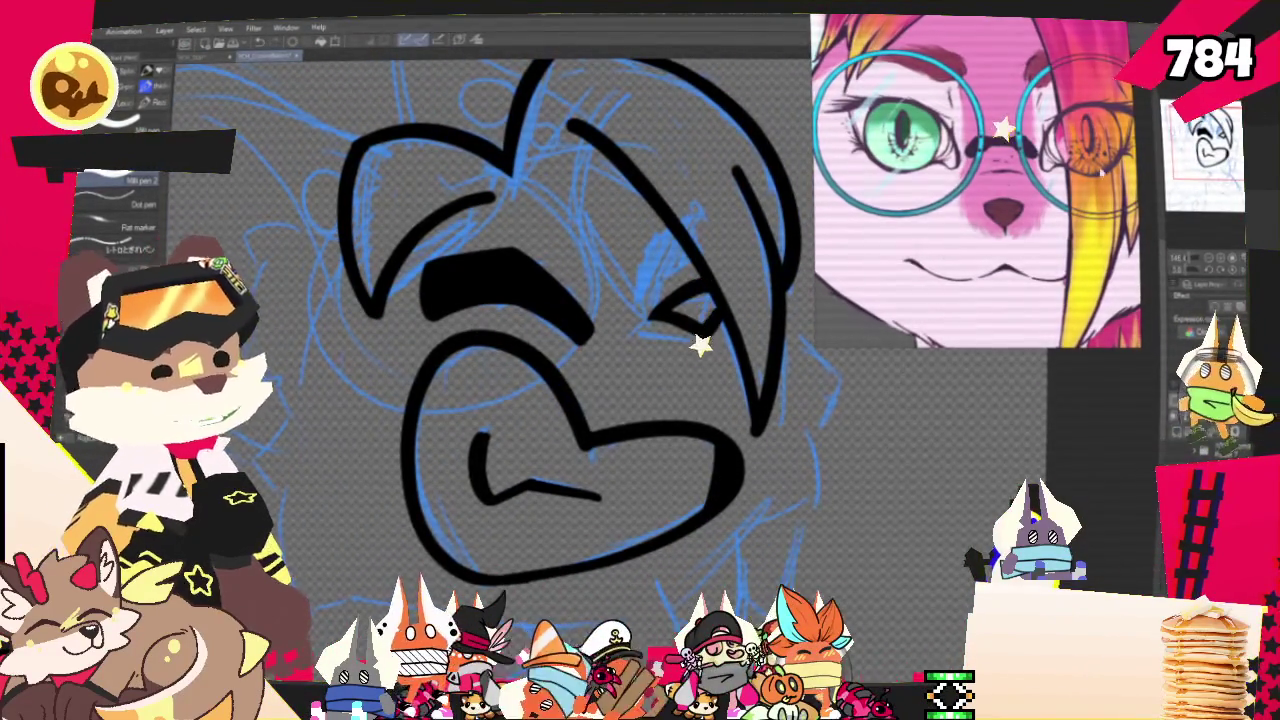
{"action": "left_click_drag", "start_coordinate": [729, 502], "coordinate": [731, 532]}
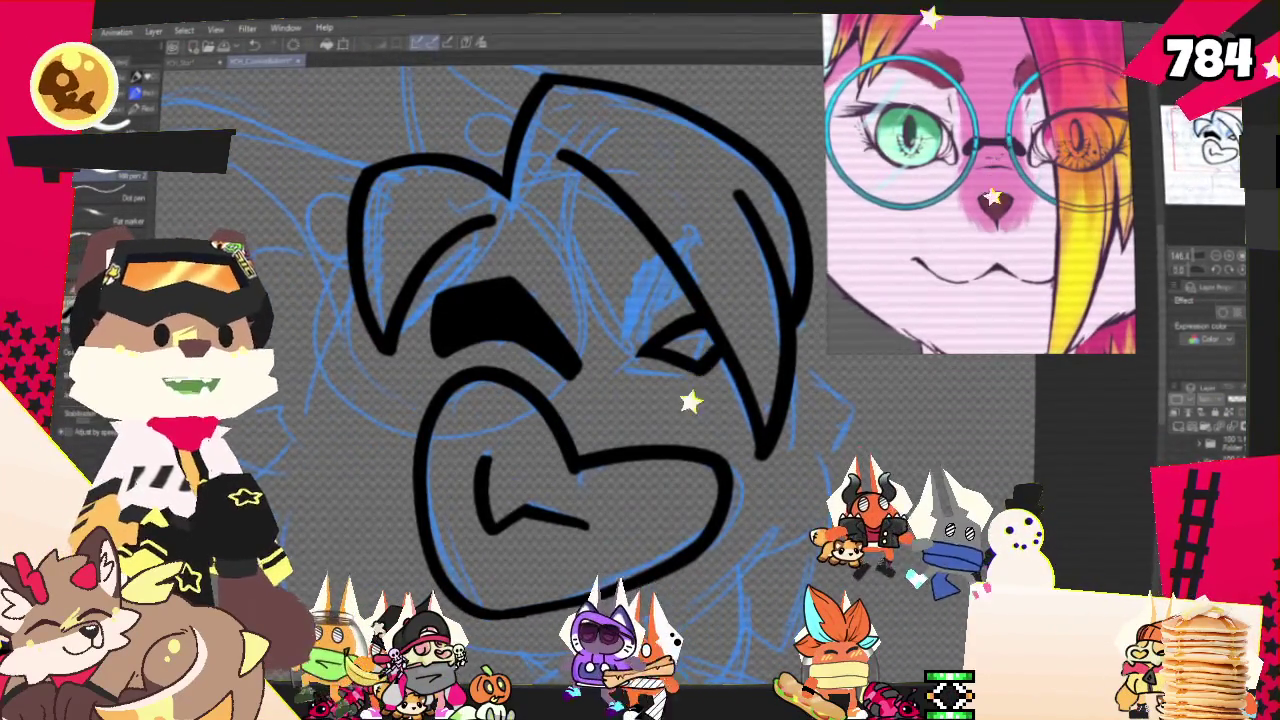
{"action": "scroll", "coordinate": [615, 404], "scroll_direction": "down", "scroll_amount": 3}
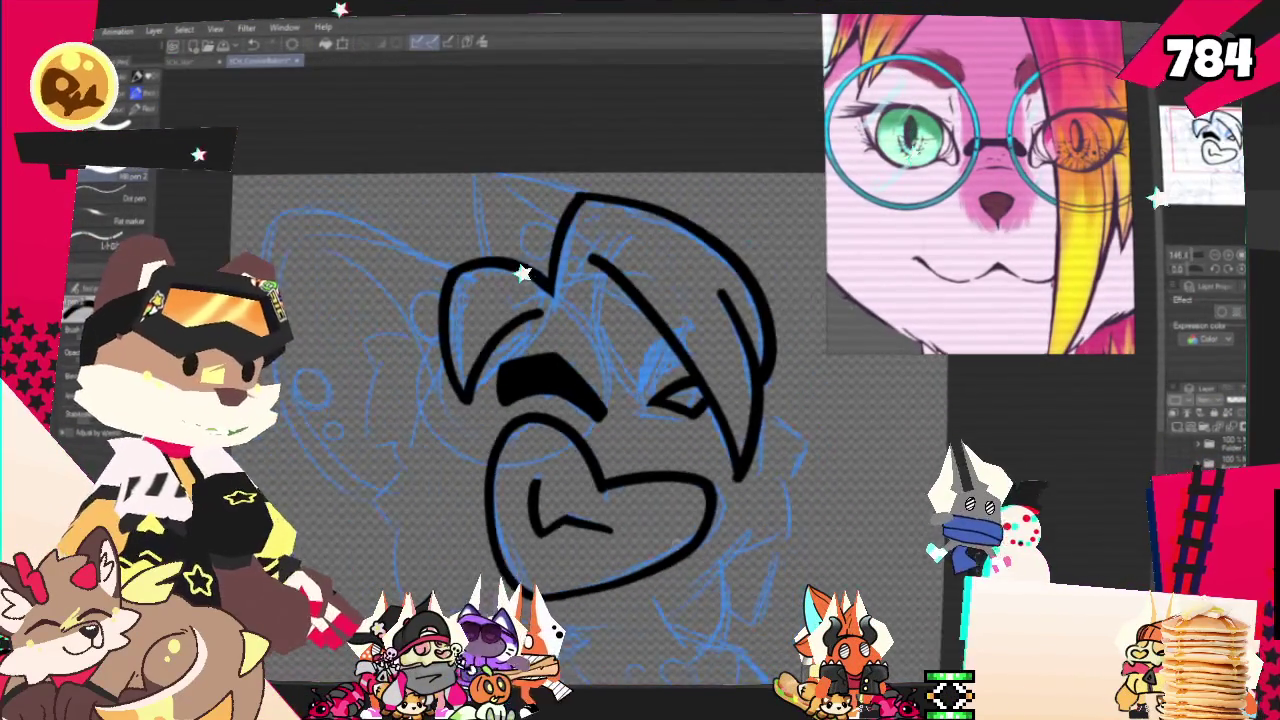
Redraw and darken the right eye's lines, then outline the large left ear from the head top
{"action": "scroll", "coordinate": [615, 404], "scroll_direction": "down", "scroll_amount": 1}
{"action": "scroll", "coordinate": [615, 404], "scroll_direction": "up", "scroll_amount": 1}
{"action": "scroll", "coordinate": [614, 405], "scroll_direction": "up", "scroll_amount": 1}
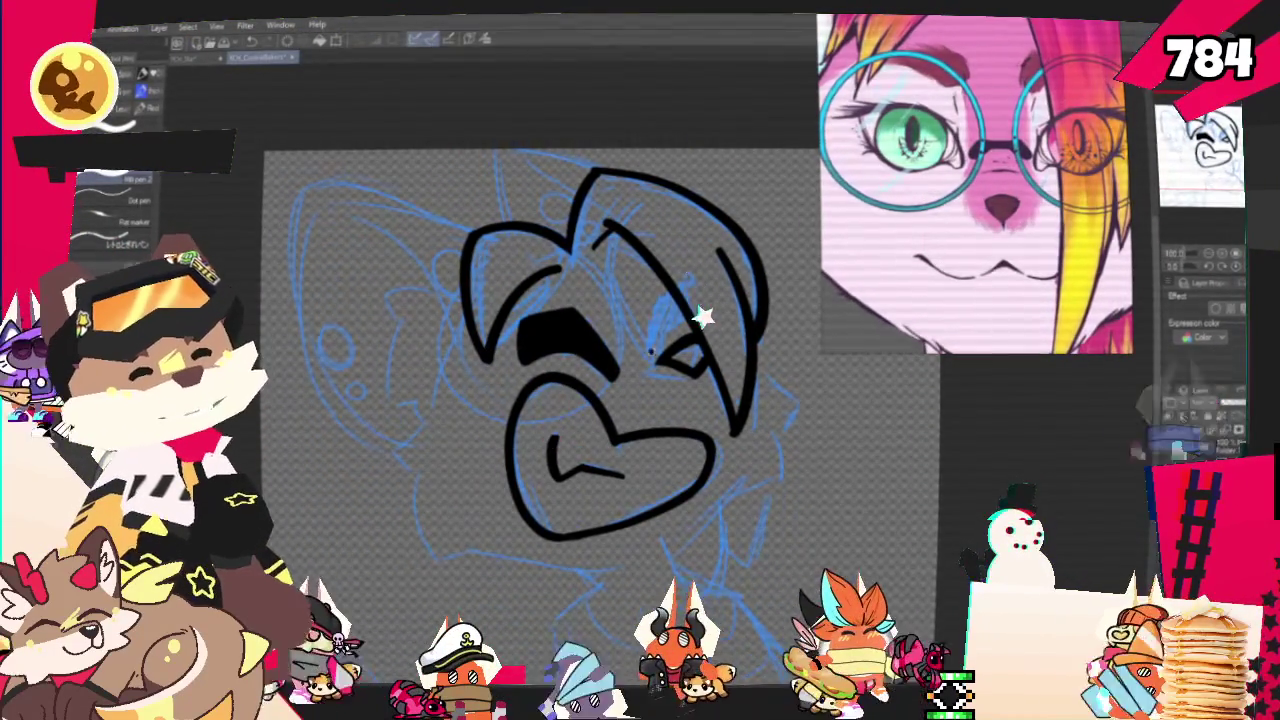
{"action": "left_click_drag", "start_coordinate": [693, 378], "coordinate": [655, 325]}
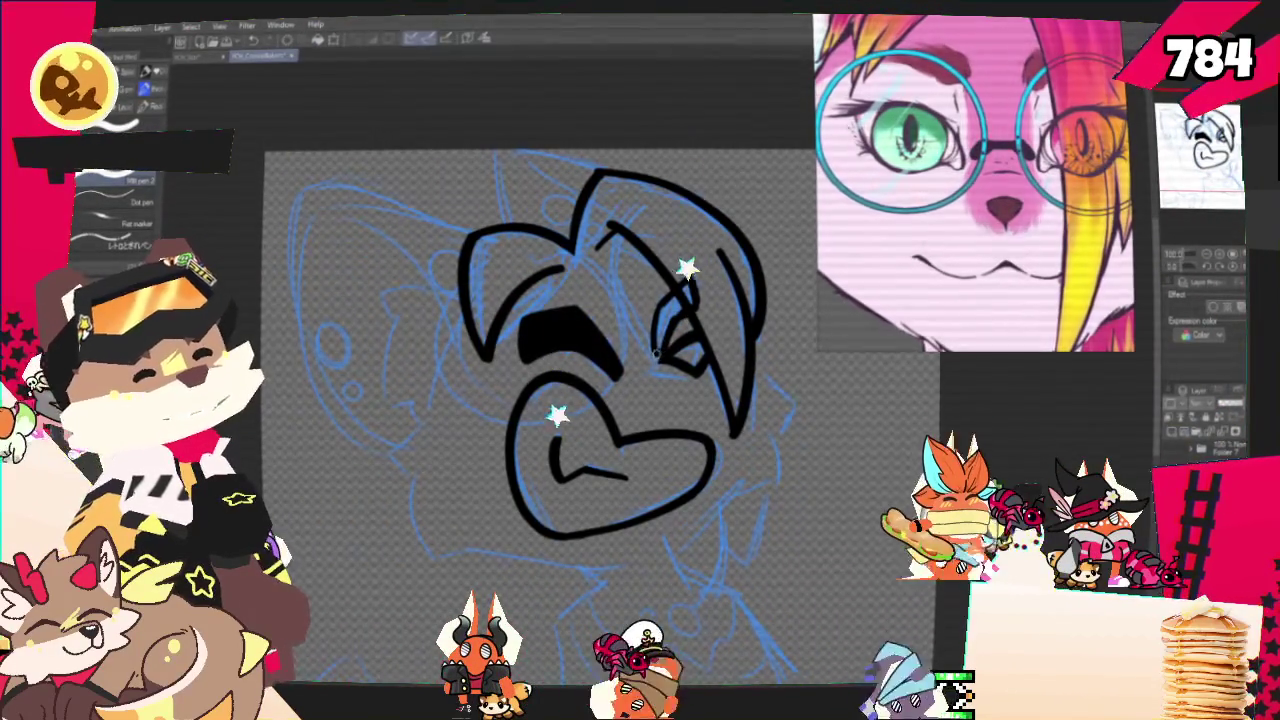
{"action": "left_click_drag", "start_coordinate": [690, 300], "coordinate": [668, 335]}
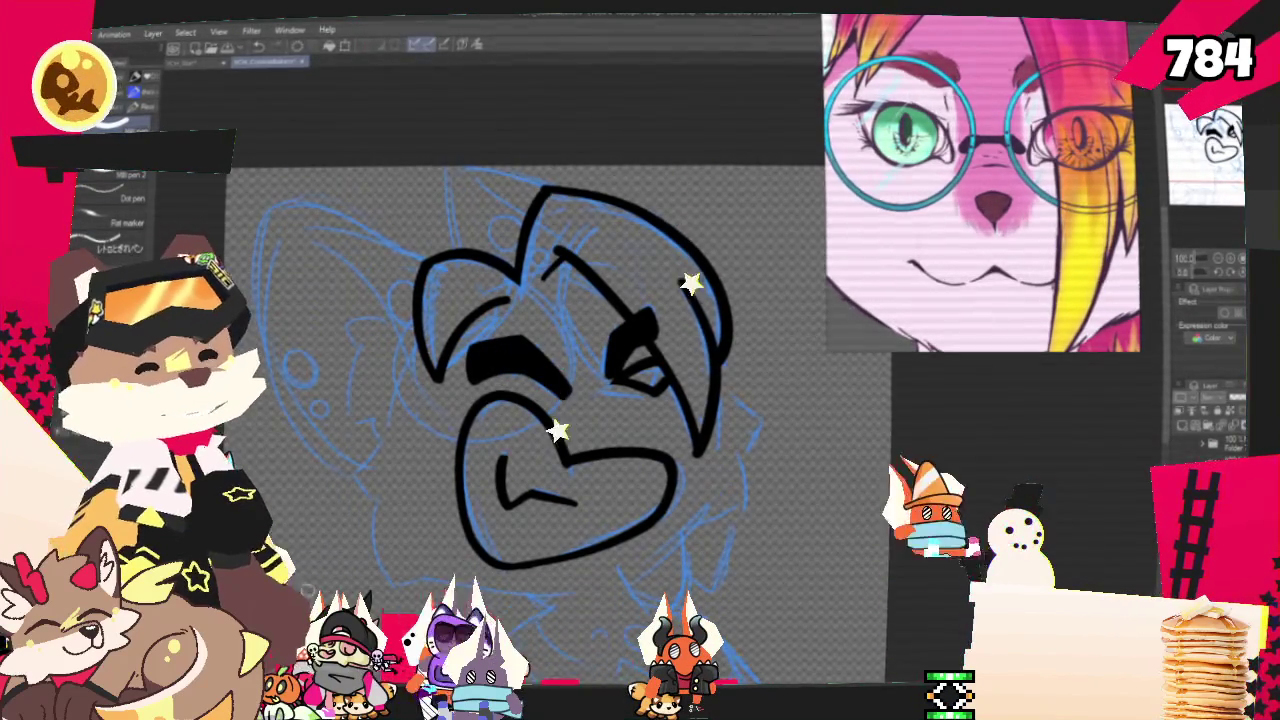
{"action": "mouse_move", "coordinate": [440, 293]}
{"action": "left_mouse_down"}
{"action": "mouse_move", "coordinate": [272, 245]}
{"action": "mouse_move", "coordinate": [365, 495]}
{"action": "left_mouse_up"}
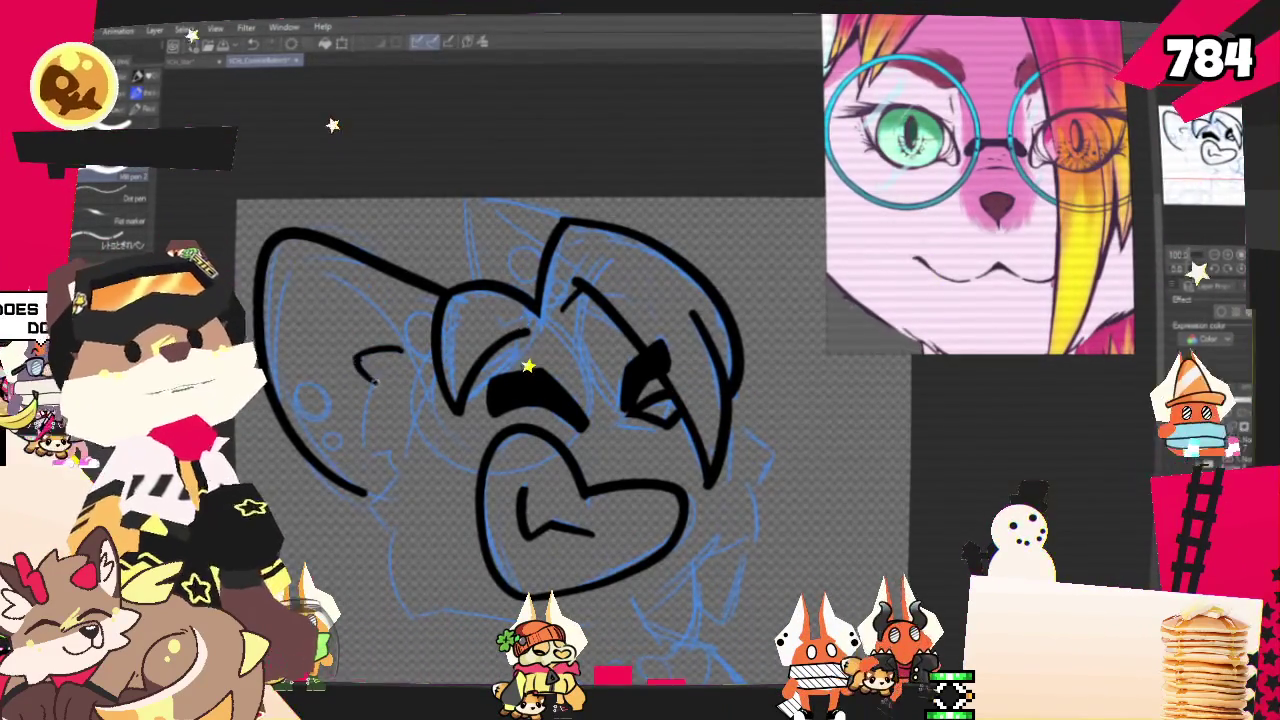
Ink the left cheek fur curve below the ear and extend its tuft downward
{"action": "left_click_drag", "start_coordinate": [356, 358], "coordinate": [362, 425]}
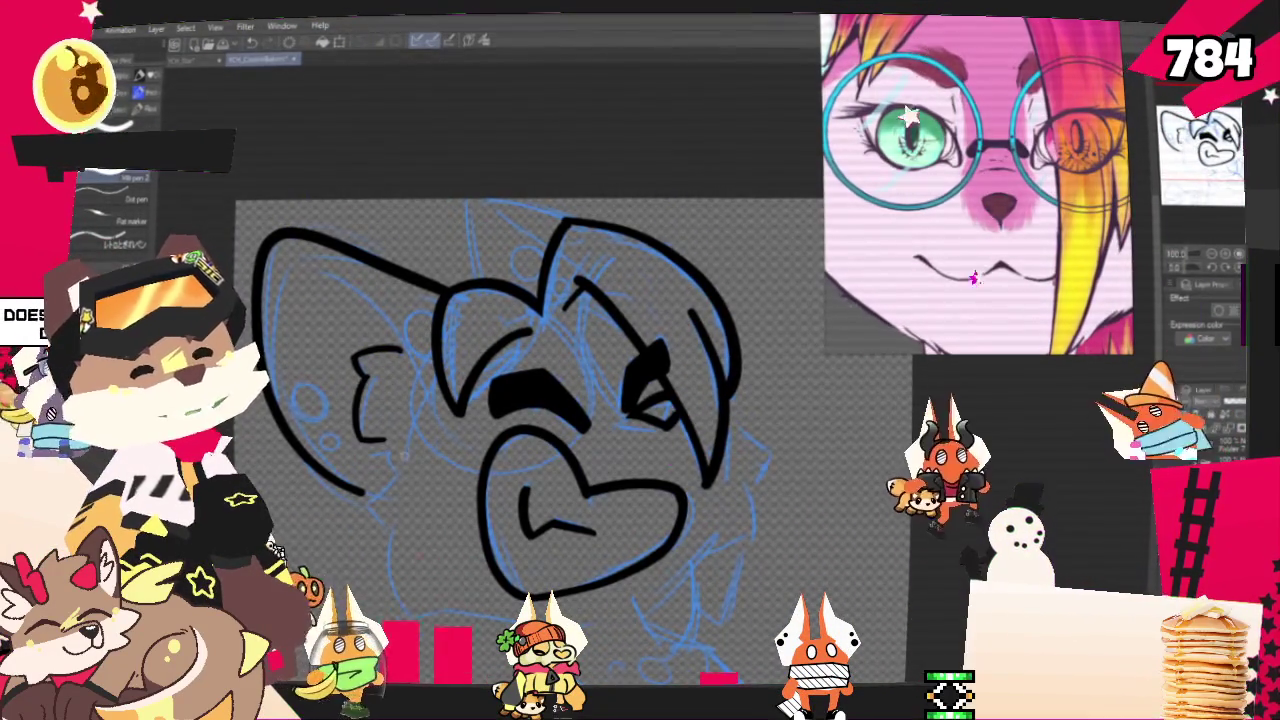
{"action": "left_click_drag", "start_coordinate": [370, 418], "coordinate": [398, 466]}
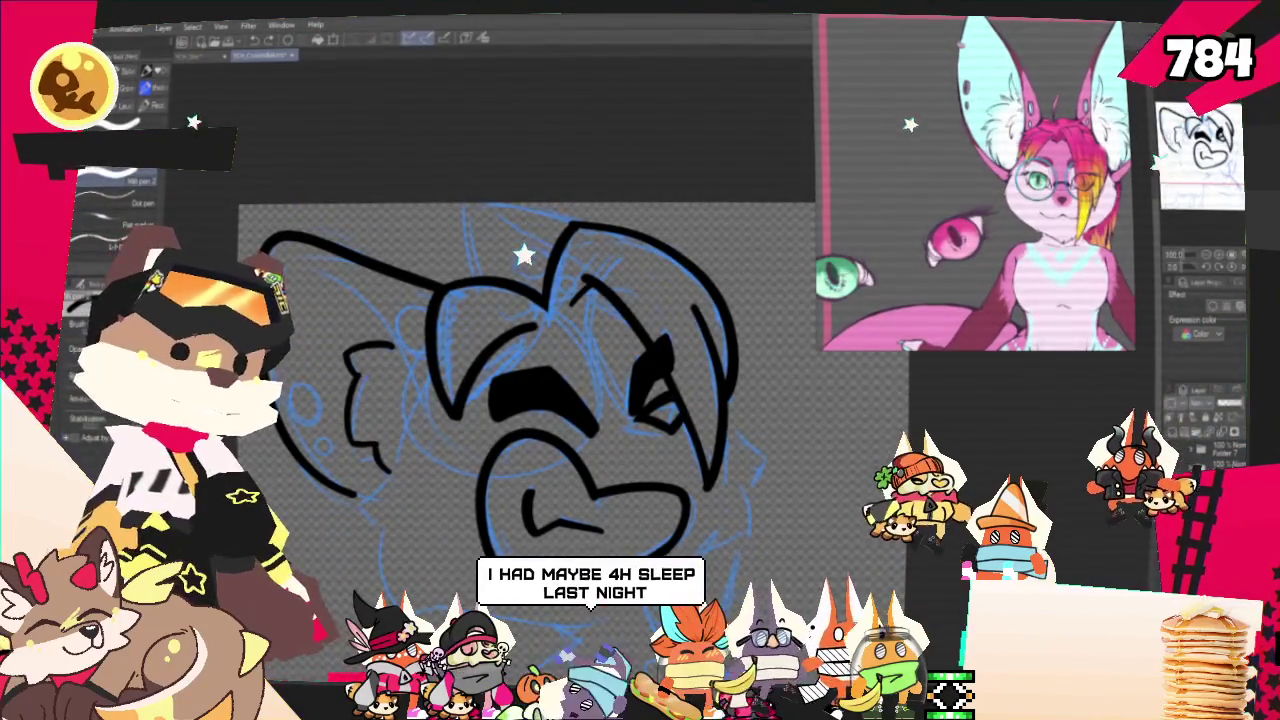
{"action": "scroll", "coordinate": [520, 420], "scroll_direction": "up", "scroll_amount": 2}
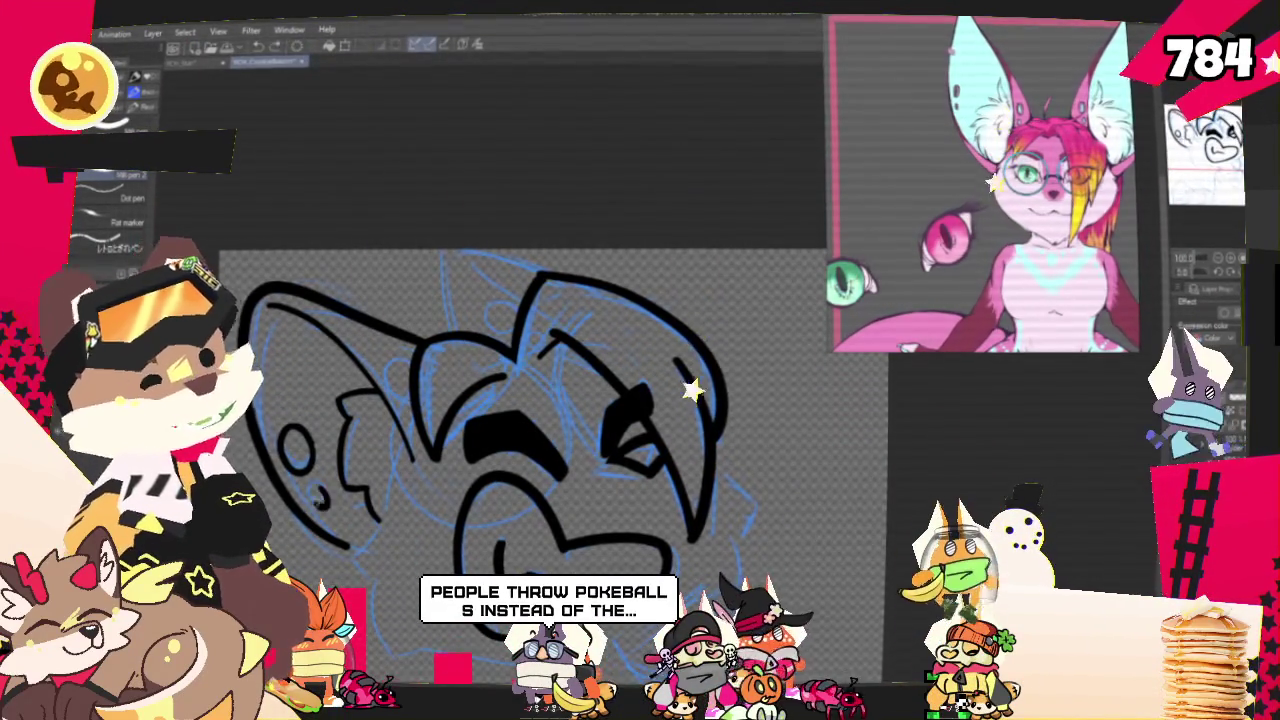
Add a second small ring on the left ear and a small oval loop nearby
{"action": "left_click_drag", "start_coordinate": [318, 487], "coordinate": [314, 487]}
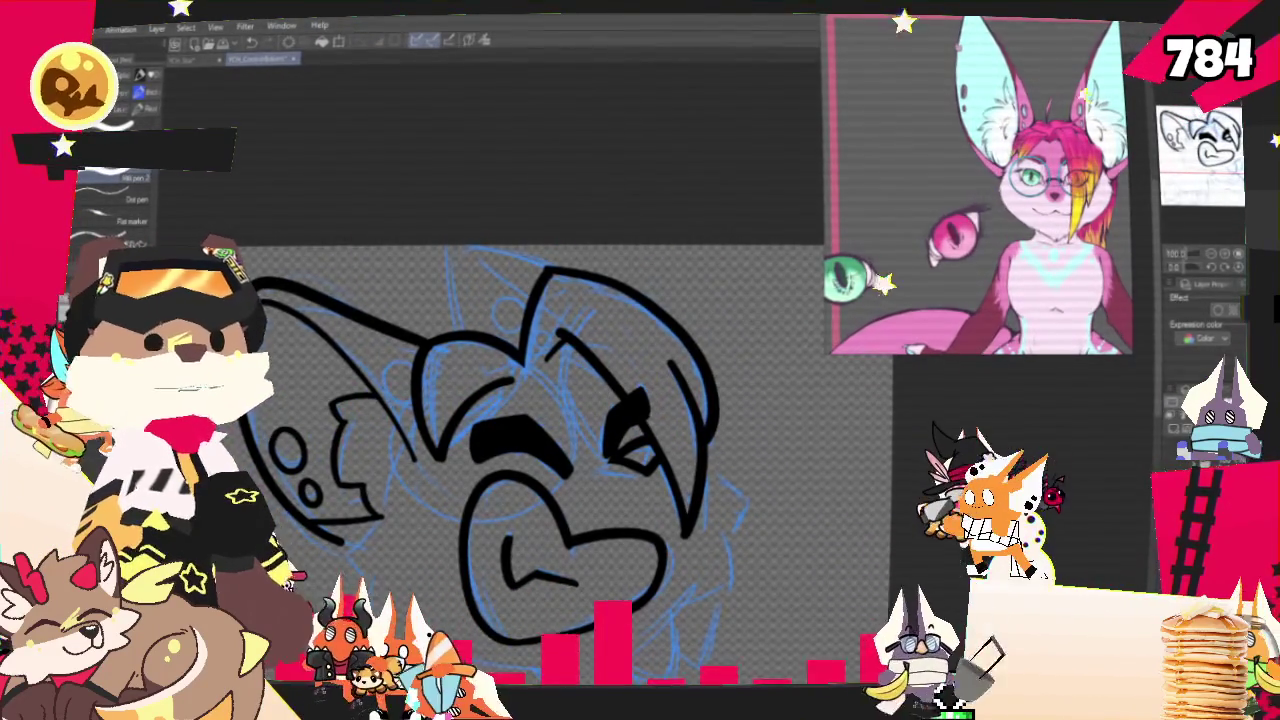
{"action": "scroll", "coordinate": [520, 450], "scroll_direction": "down", "scroll_amount": 2}
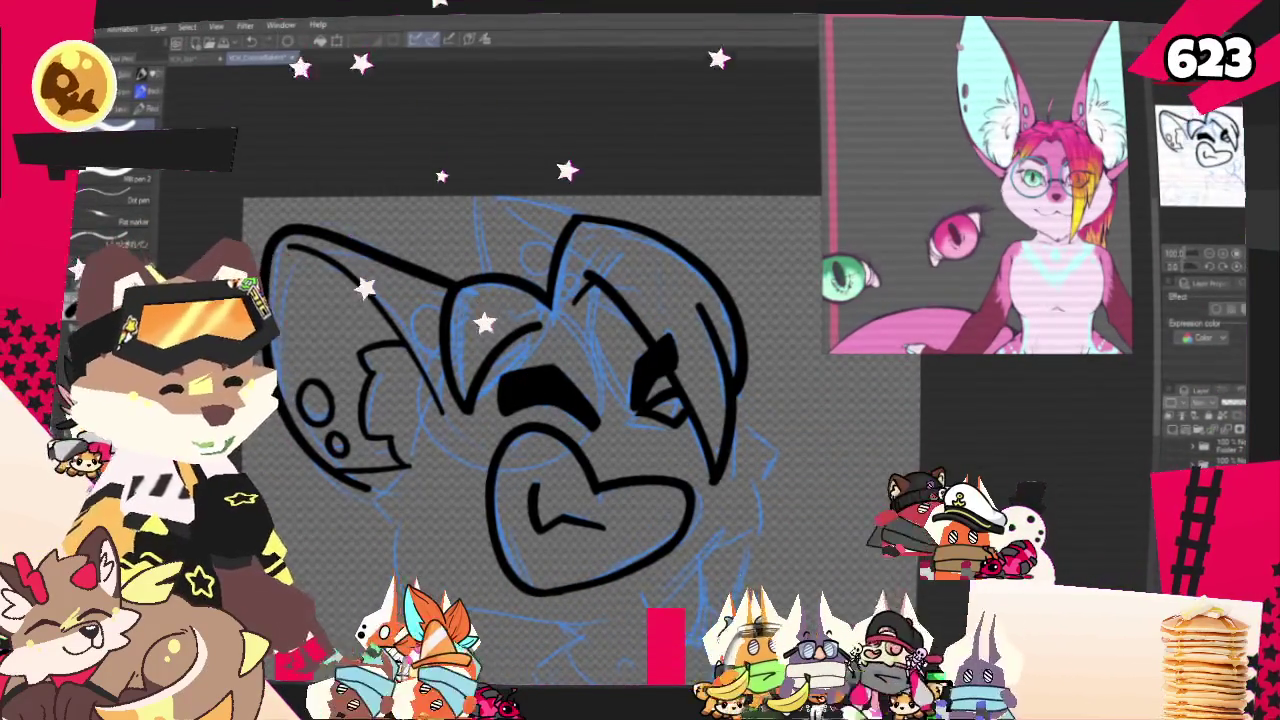
{"action": "key", "text": "ctrl+minus"}
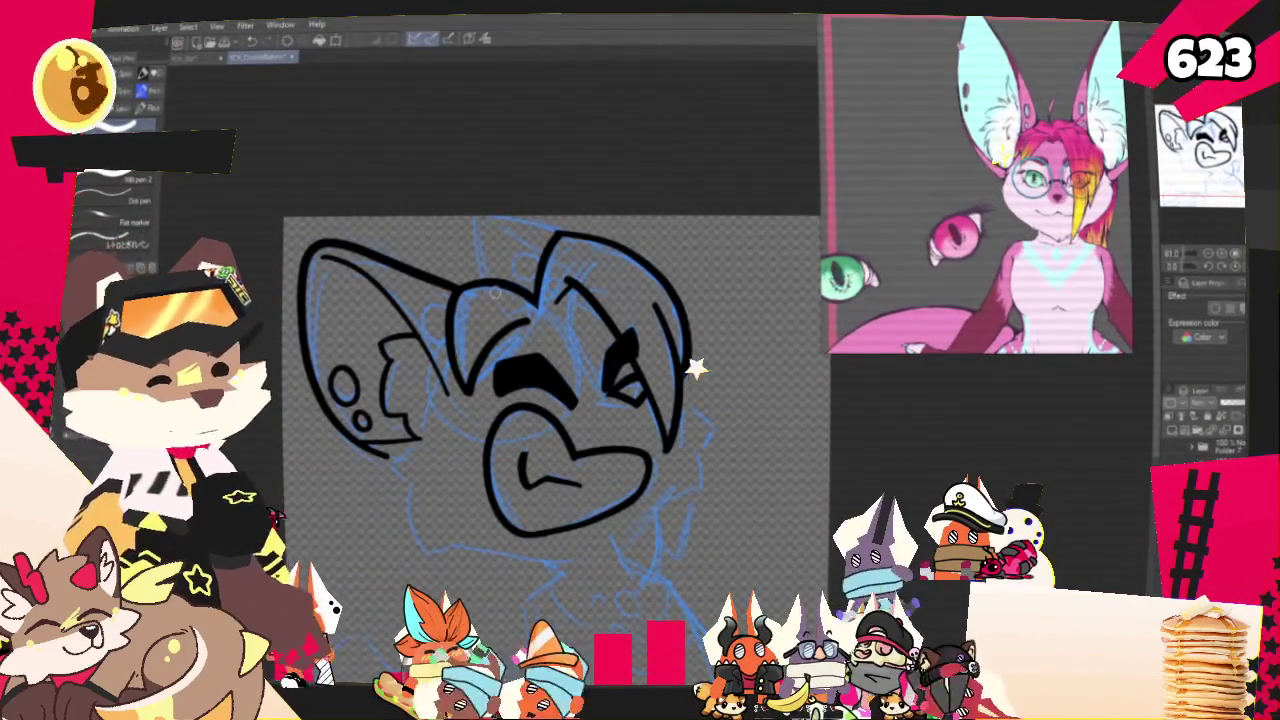
{"action": "scroll", "coordinate": [500, 400], "scroll_direction": "up", "scroll_amount": 5}
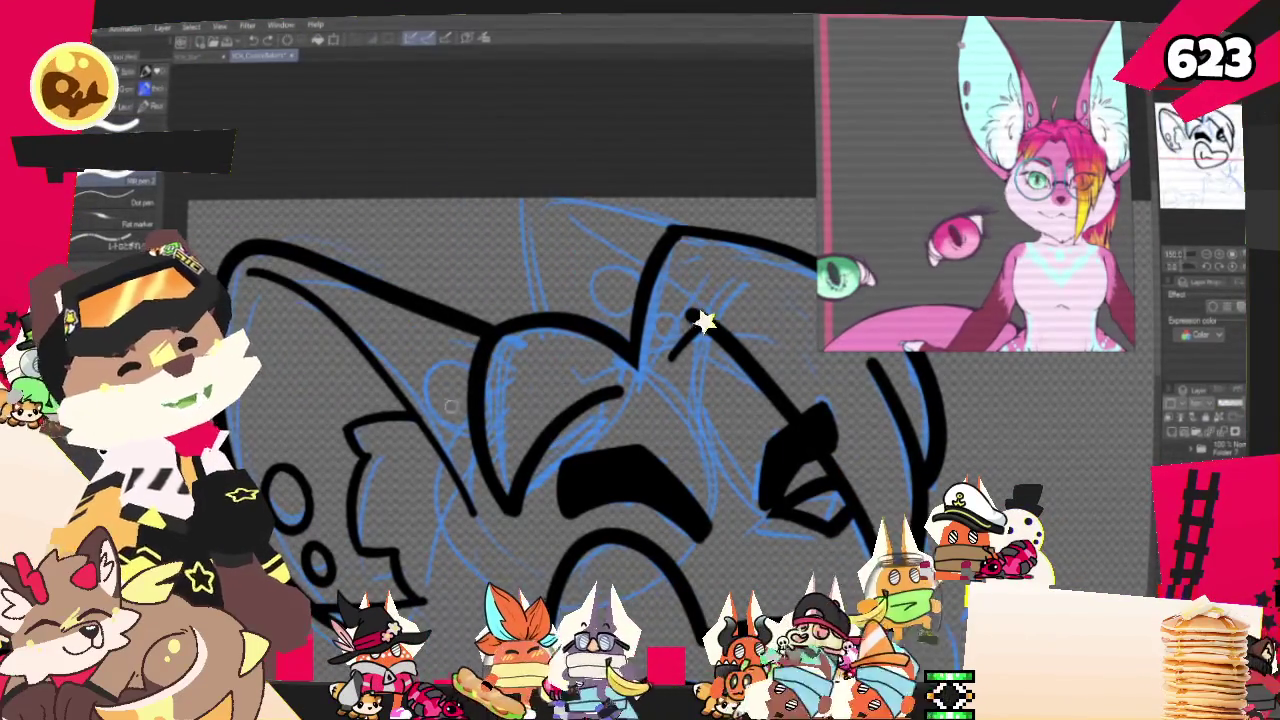
{"action": "left_click_drag", "start_coordinate": [450, 400], "coordinate": [438, 360]}
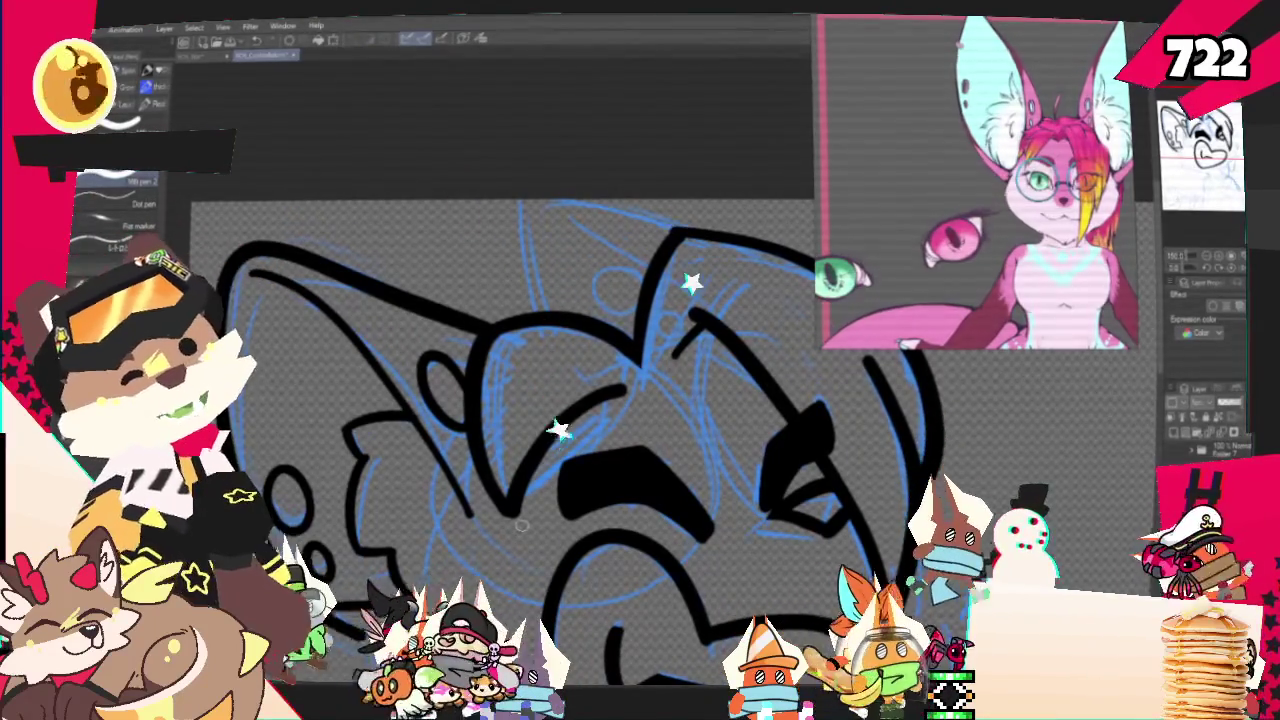
{"action": "mouse_move", "coordinate": [521, 526]}
{"action": "left_mouse_down"}
{"action": "mouse_move", "coordinate": [461, 546]}
{"action": "mouse_move", "coordinate": [500, 585]}
{"action": "left_mouse_up"}
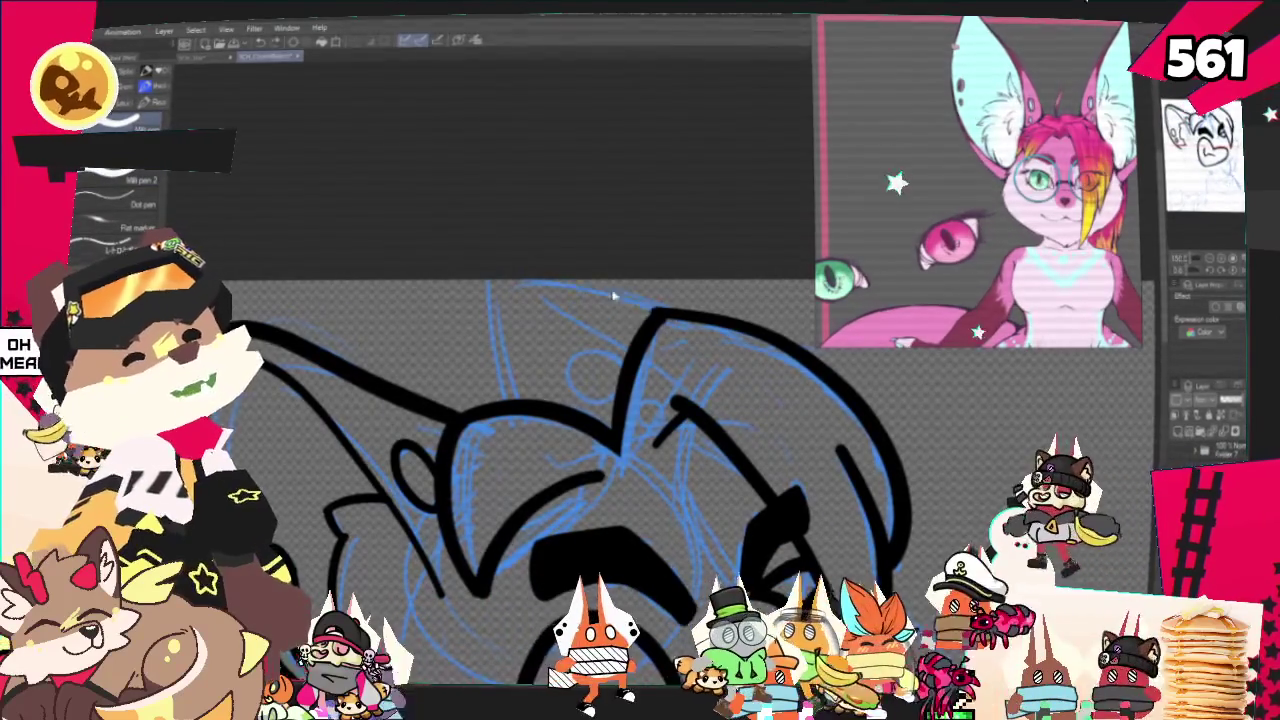
Ink the curved top-left head stroke, undoing and redrawing it until it fits the sketch
{"action": "left_click_drag", "start_coordinate": [555, 283], "coordinate": [503, 368]}
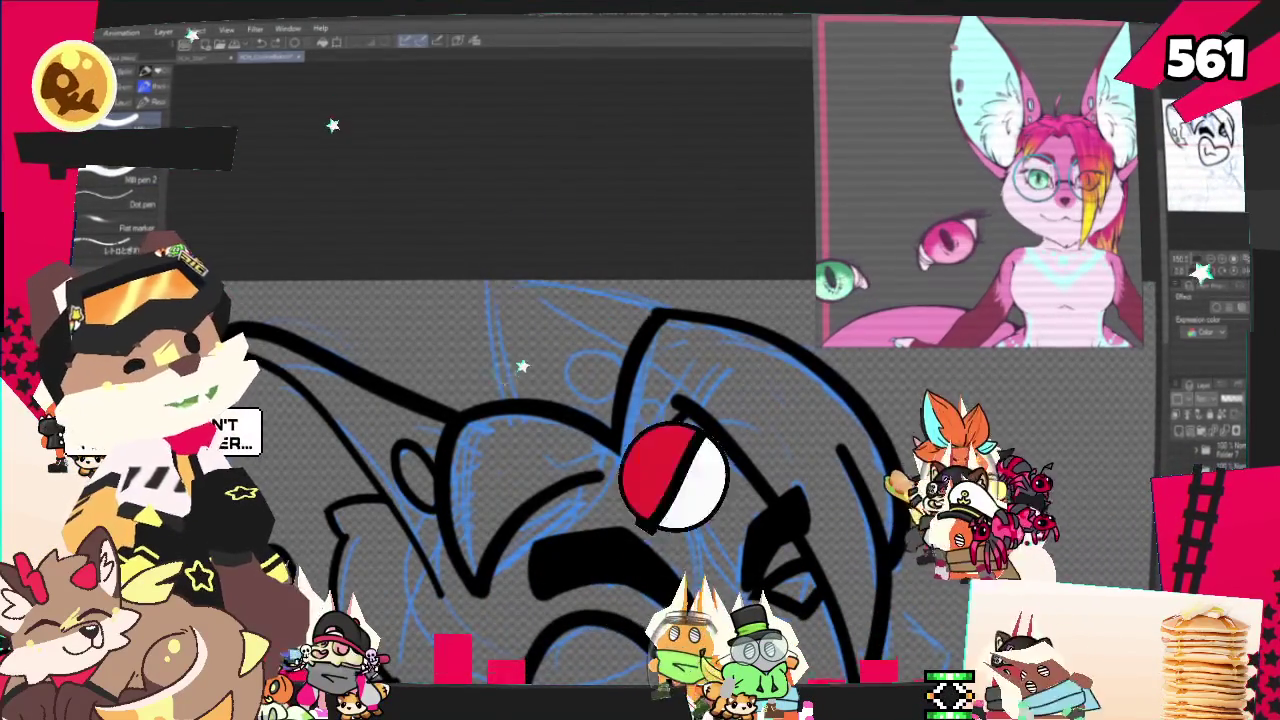
{"action": "left_click_drag", "start_coordinate": [497, 290], "coordinate": [505, 395]}
{"action": "key", "text": "ctrl+z"}
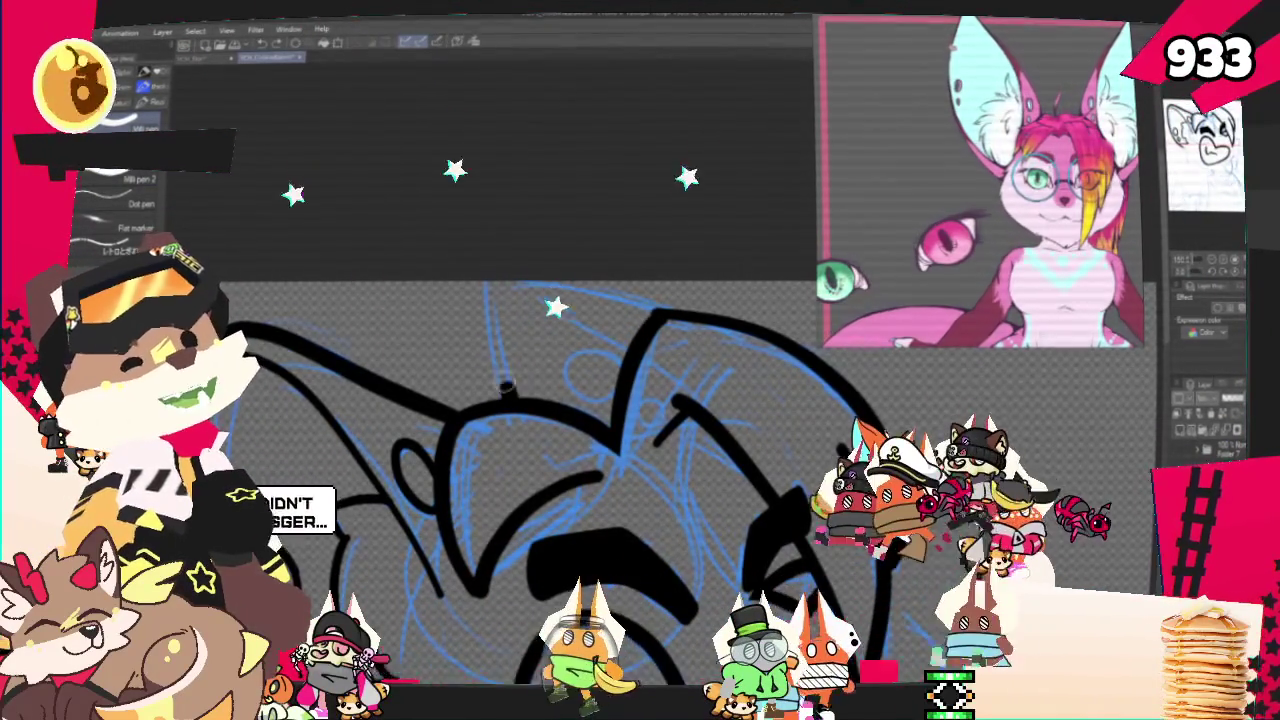
{"action": "left_click_drag", "start_coordinate": [497, 290], "coordinate": [505, 395]}
{"action": "key", "text": "ctrl+z"}
{"action": "key", "text": "ctrl+z"}
{"action": "left_click_drag", "start_coordinate": [605, 305], "coordinate": [478, 287]}
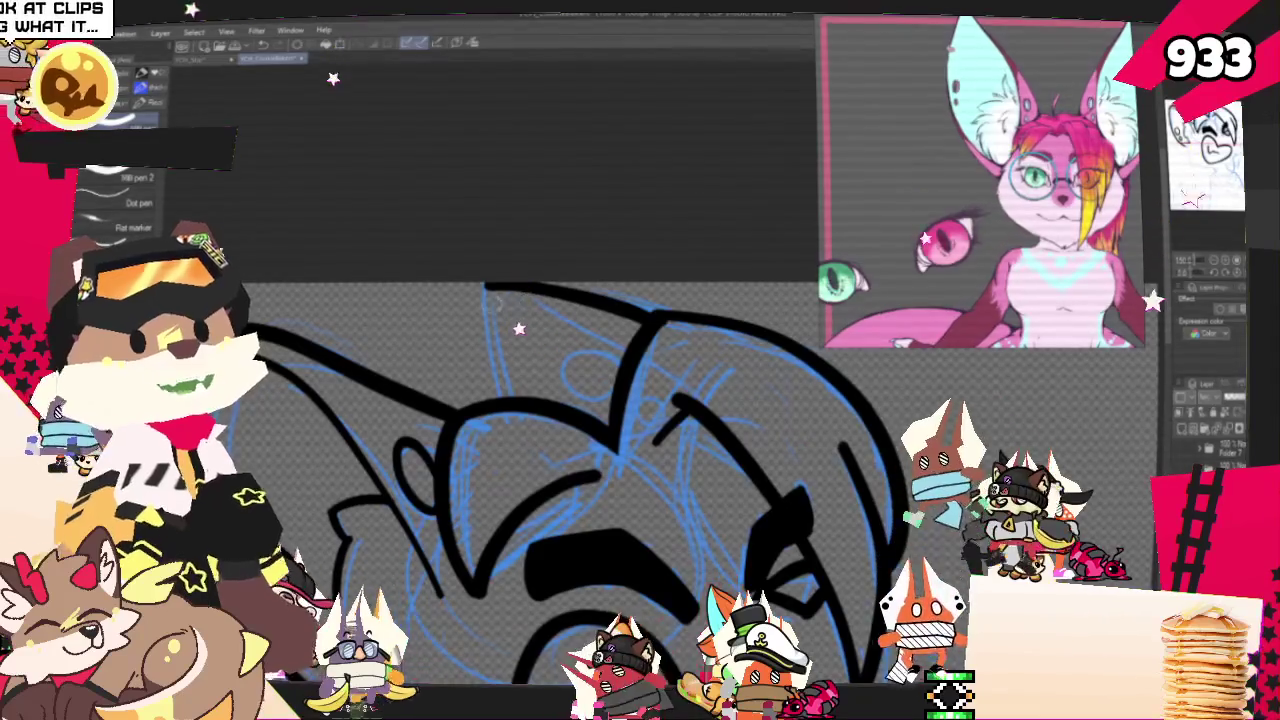
{"action": "key", "text": "ctrl+z"}
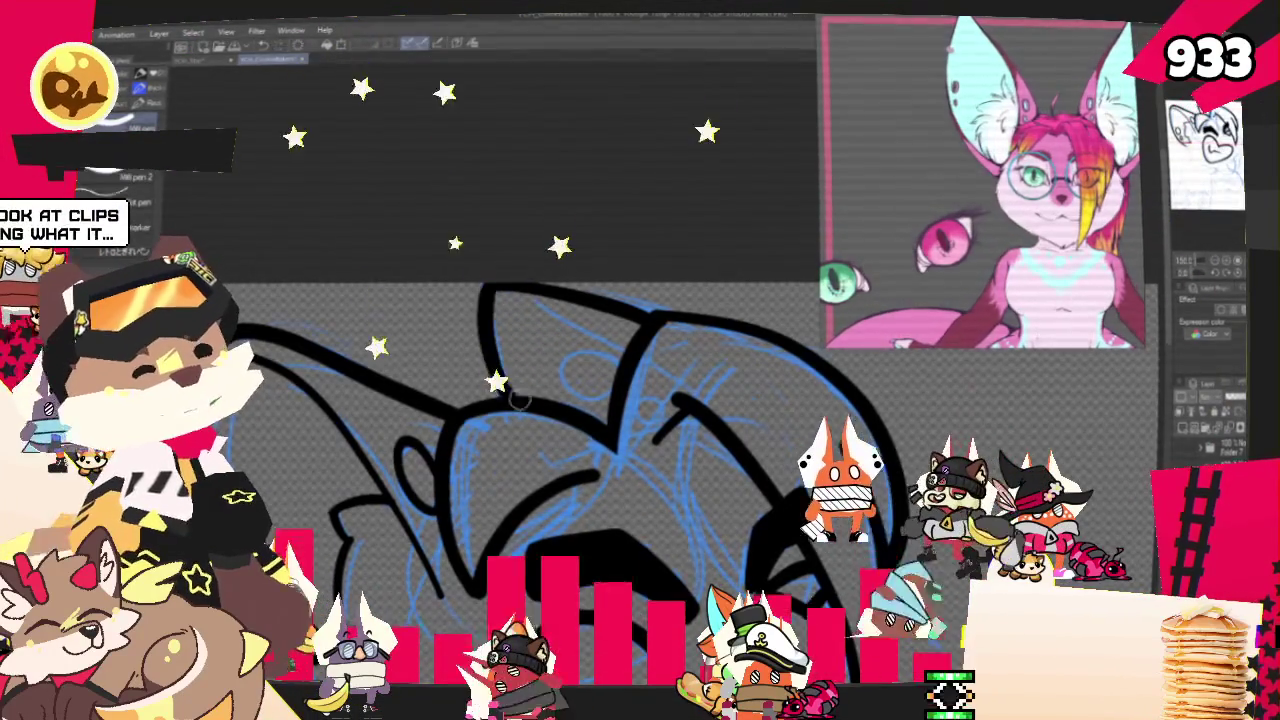
{"action": "left_click_drag", "start_coordinate": [490, 290], "coordinate": [505, 395]}
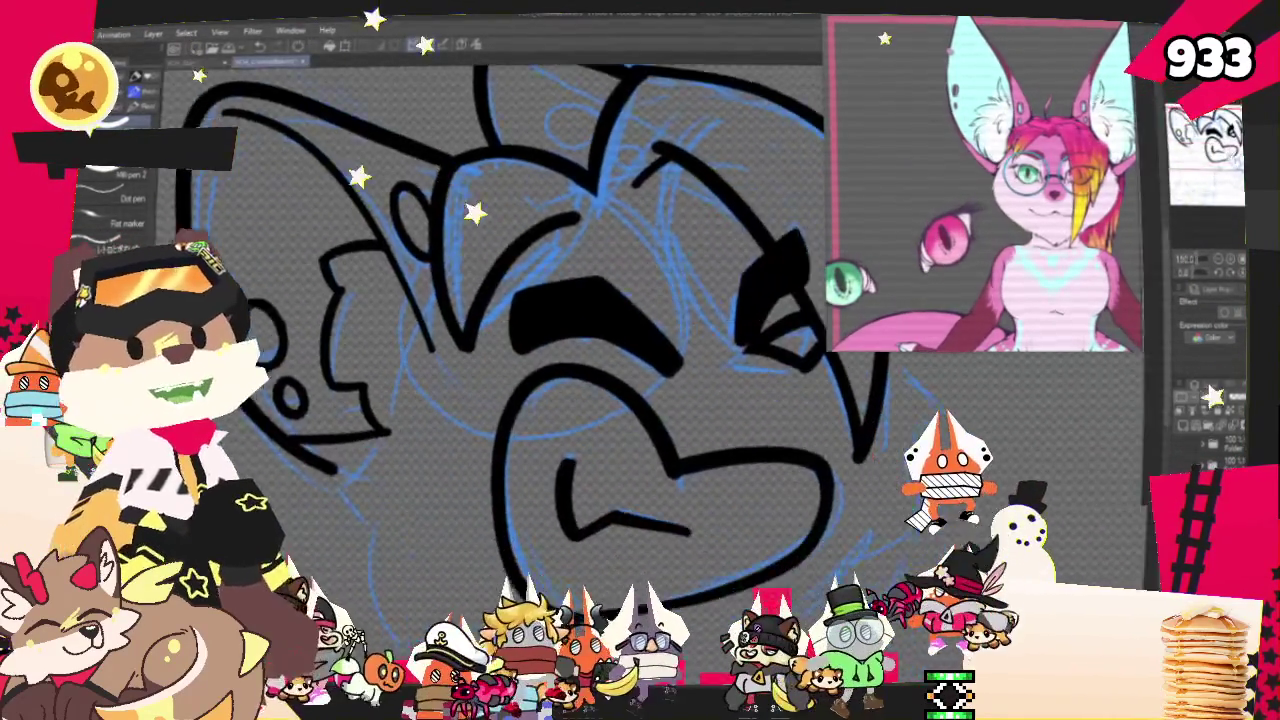
{"action": "left_click_drag", "start_coordinate": [537, 431], "coordinate": [560, 190]}
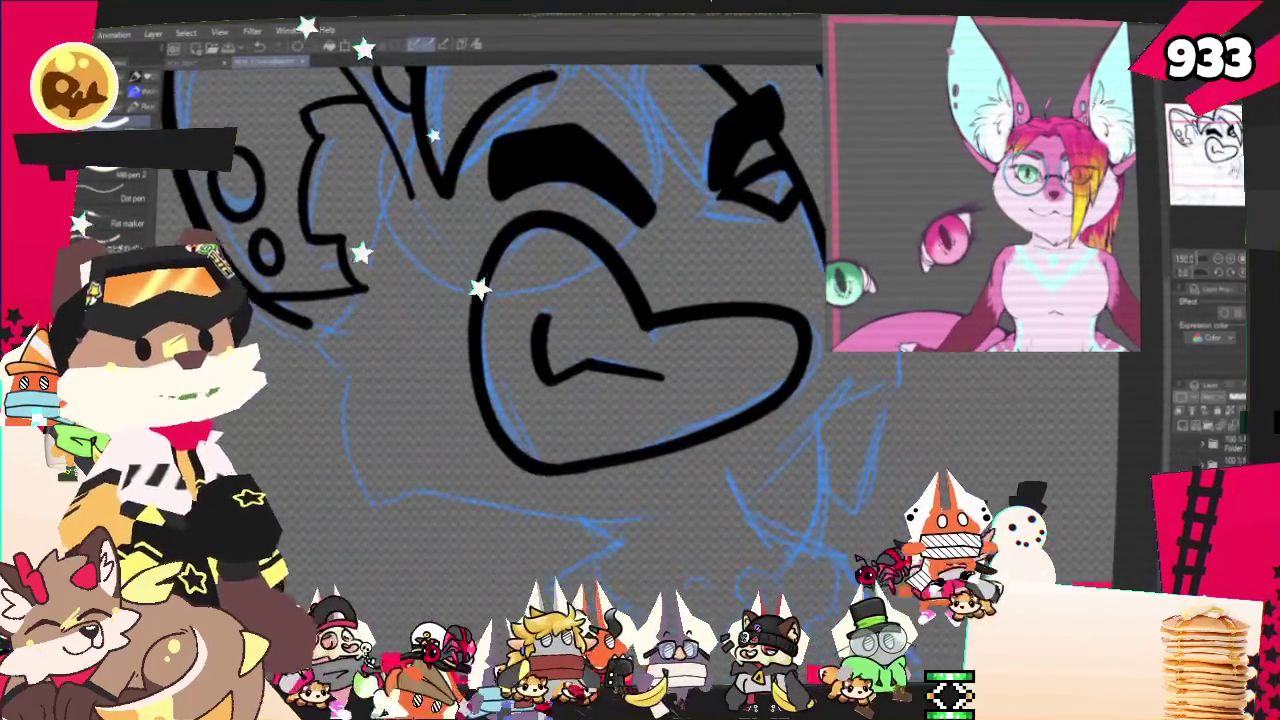
Ink a curved cheek fur tuft and extend the under-chin line further right
{"action": "left_click_drag", "start_coordinate": [388, 262], "coordinate": [333, 335]}
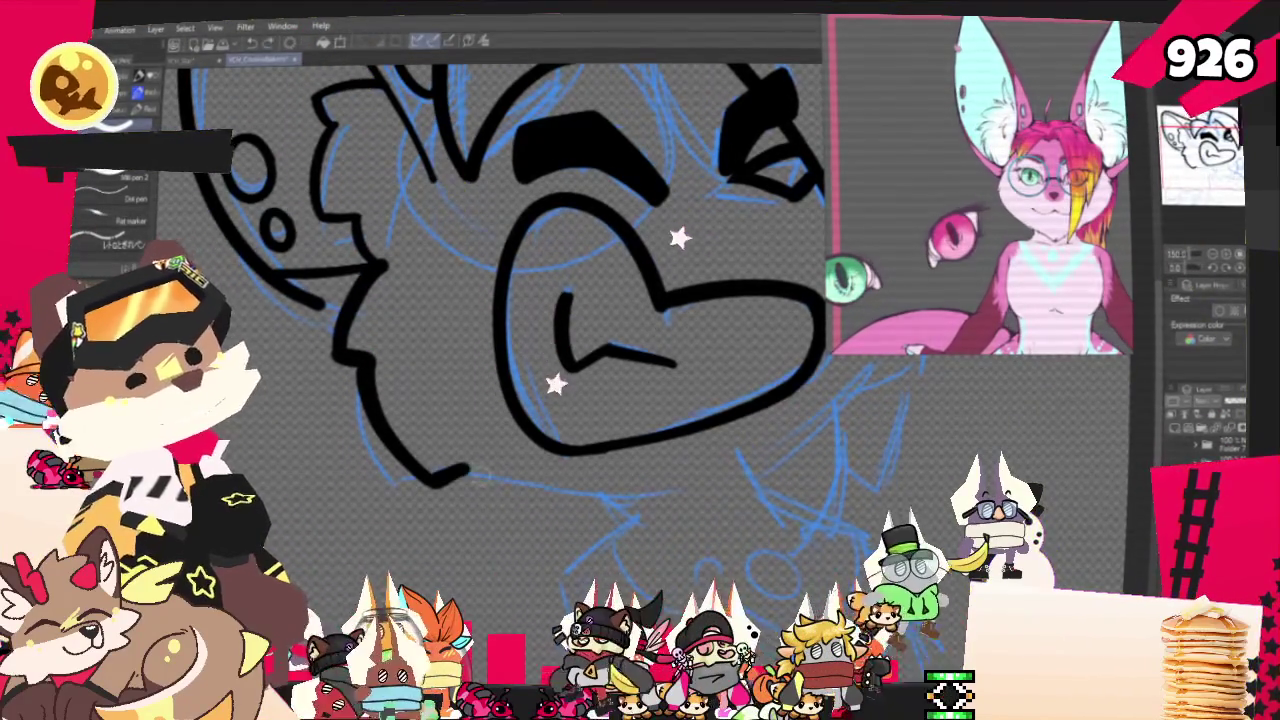
{"action": "left_click_drag", "start_coordinate": [612, 490], "coordinate": [655, 490]}
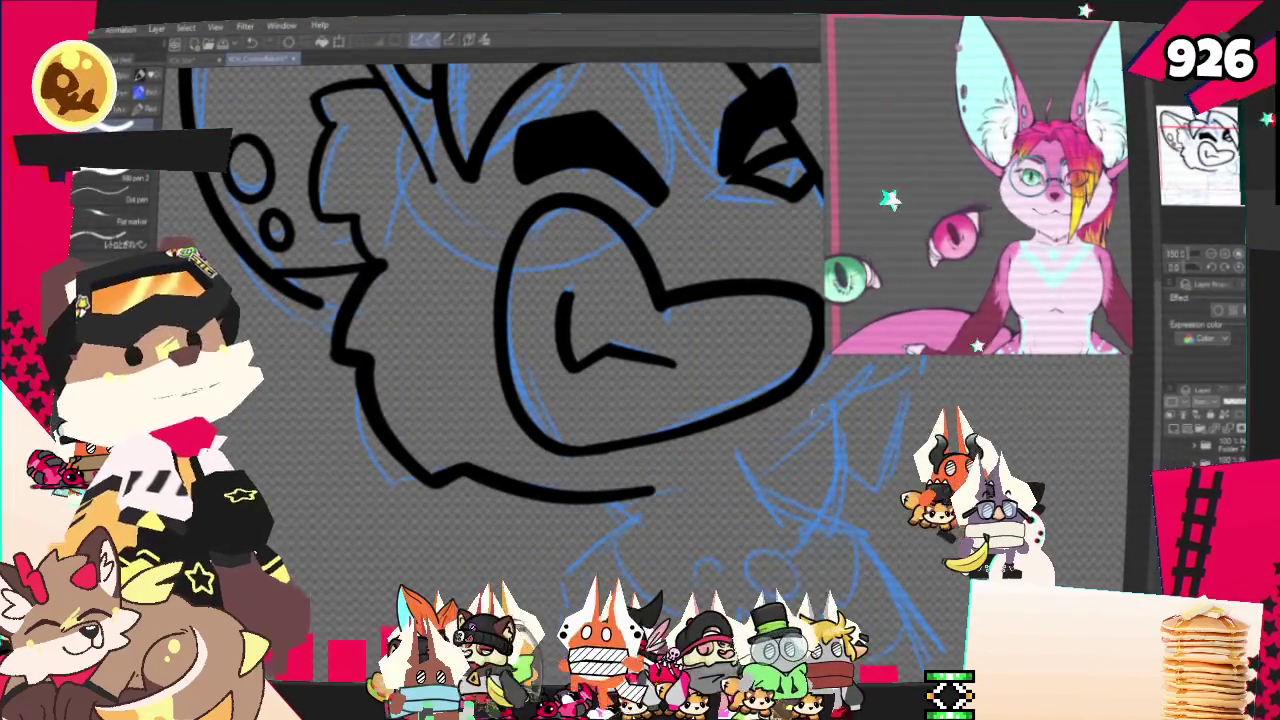
{"action": "scroll", "coordinate": [527, 258], "scroll_direction": "down", "scroll_amount": 3}
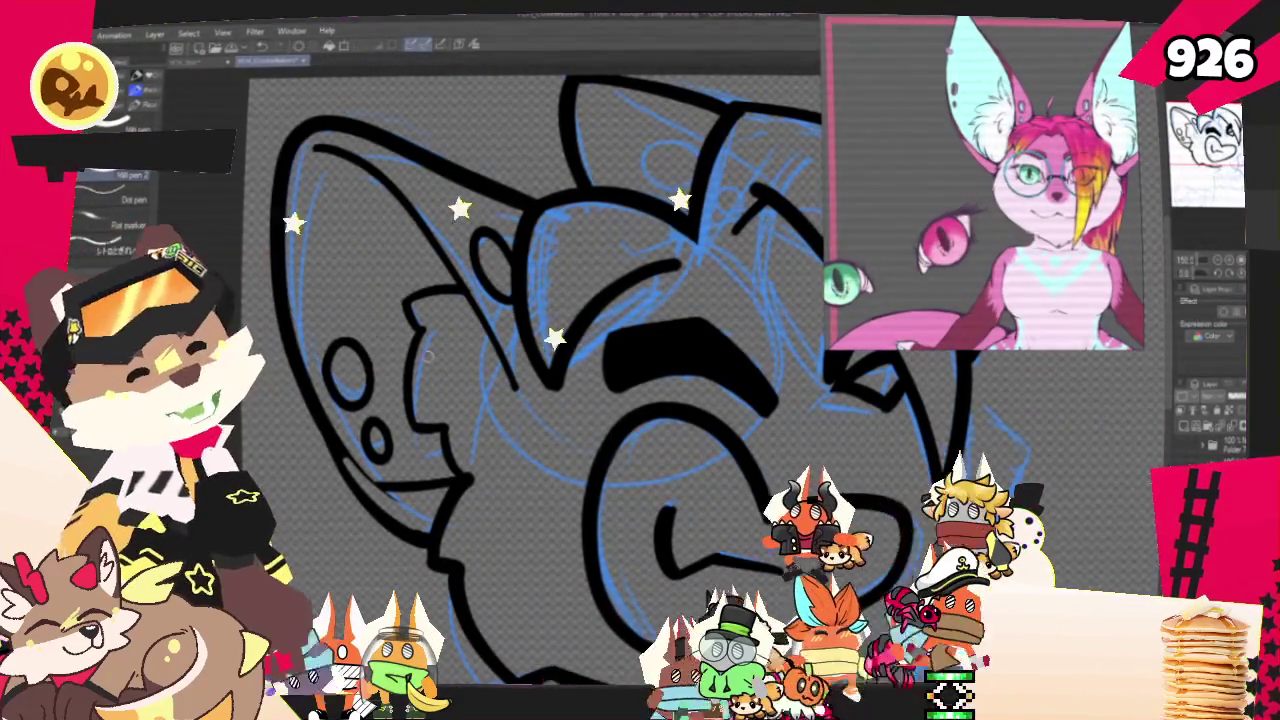
With the face rotated upright, extend the cheek outline down toward the jaw, redrawing it once
{"action": "mouse_move", "coordinate": [699, 350]}
{"action": "left_mouse_down"}
{"action": "mouse_move", "coordinate": [525, 232]}
{"action": "mouse_move", "coordinate": [521, 288]}
{"action": "left_mouse_up"}
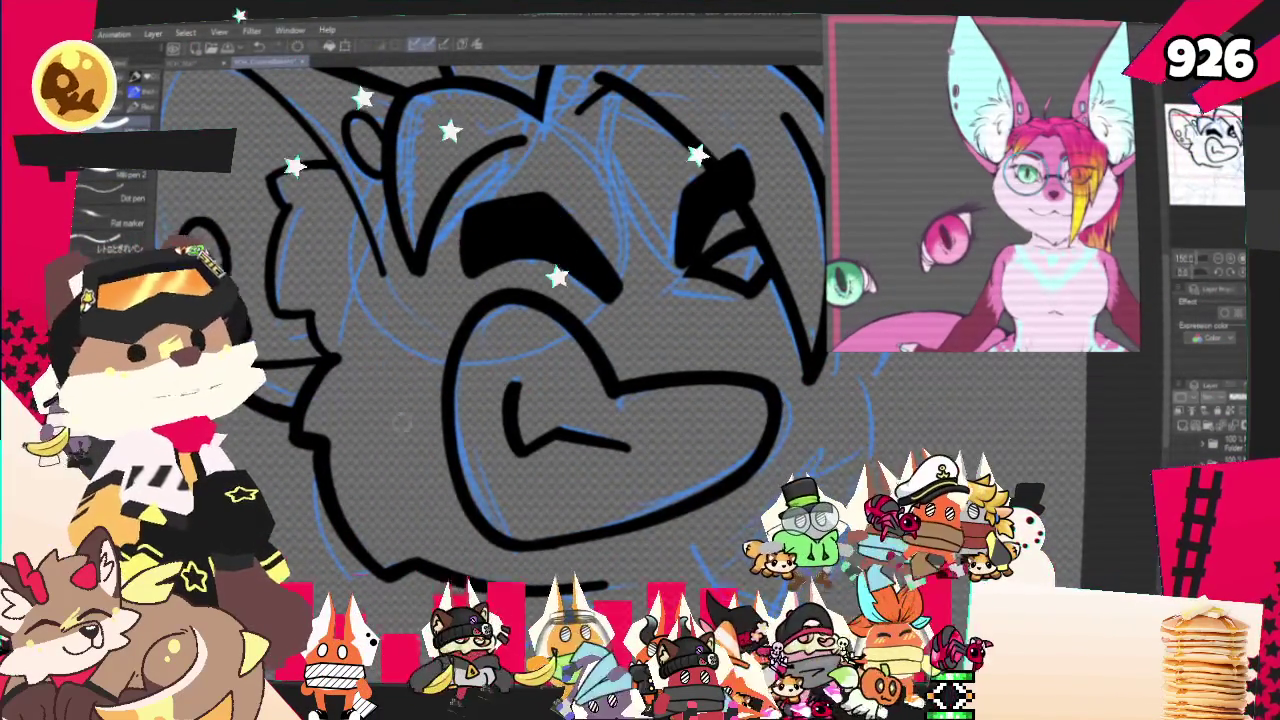
{"action": "left_click_drag", "start_coordinate": [401, 424], "coordinate": [351, 384]}
{"action": "left_click_drag", "start_coordinate": [694, 372], "coordinate": [681, 448]}
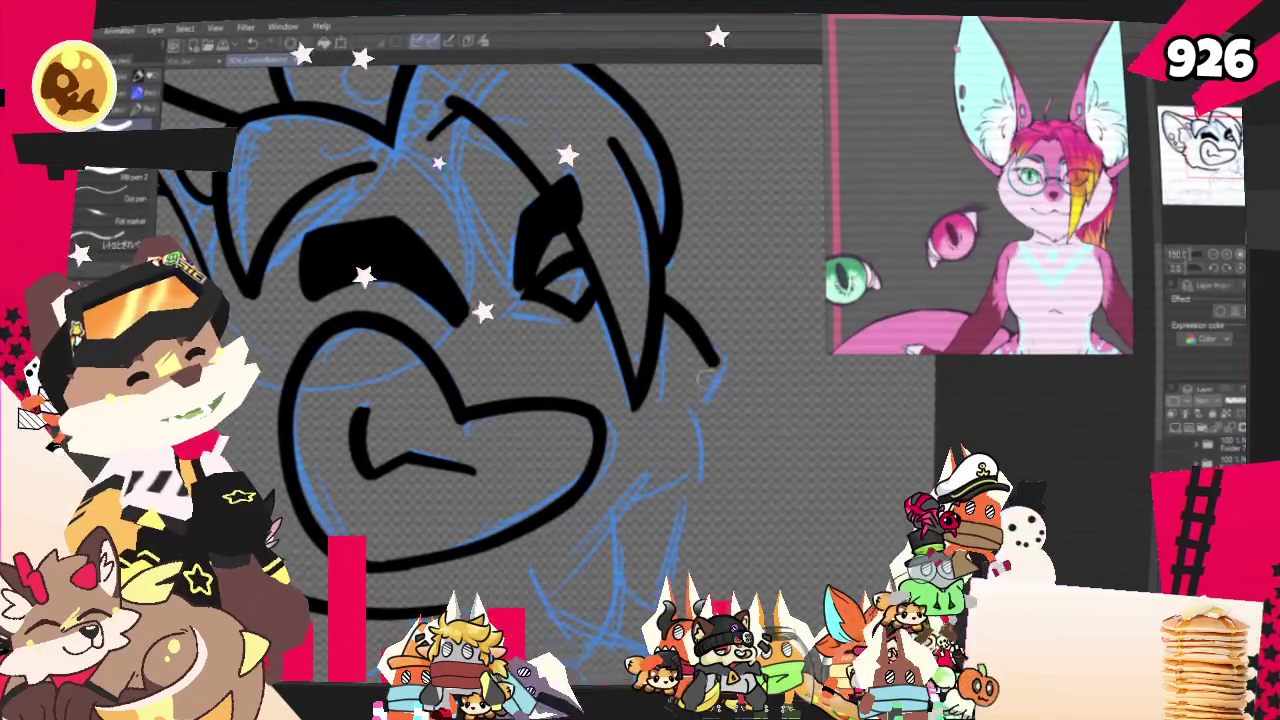
{"action": "left_click_drag", "start_coordinate": [710, 381], "coordinate": [677, 497]}
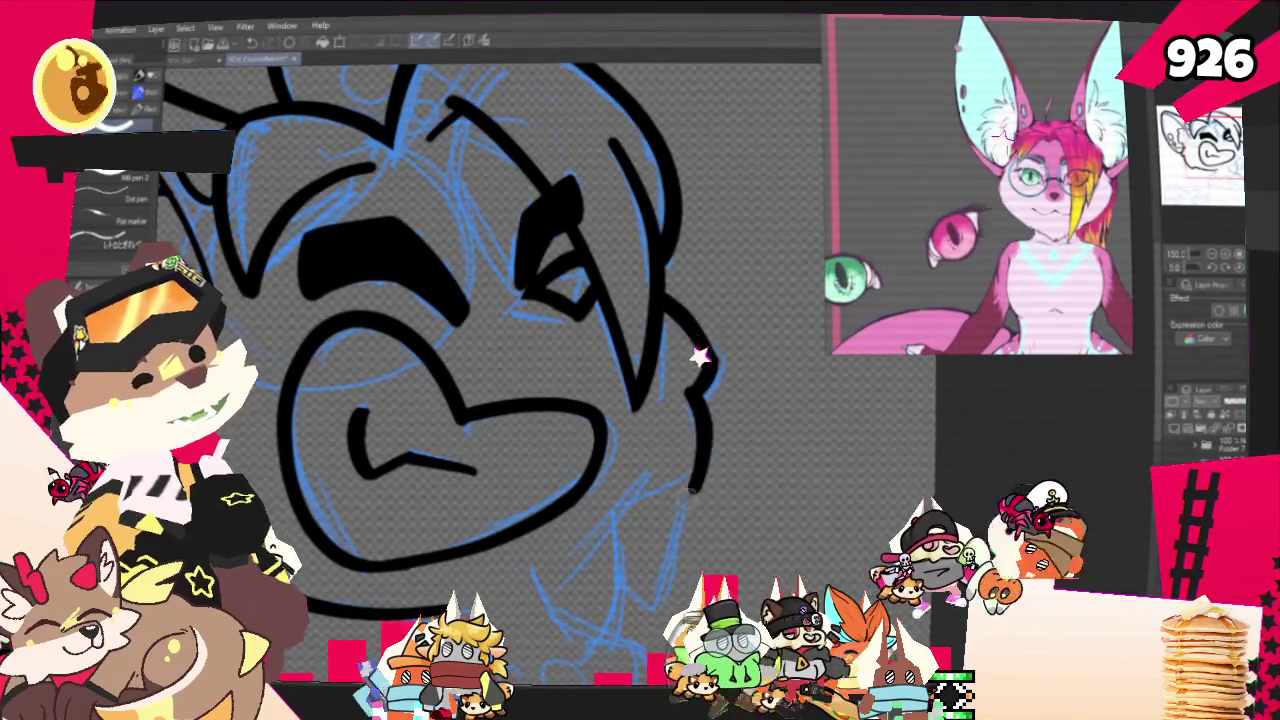
{"action": "key", "text": "ctrl+z"}
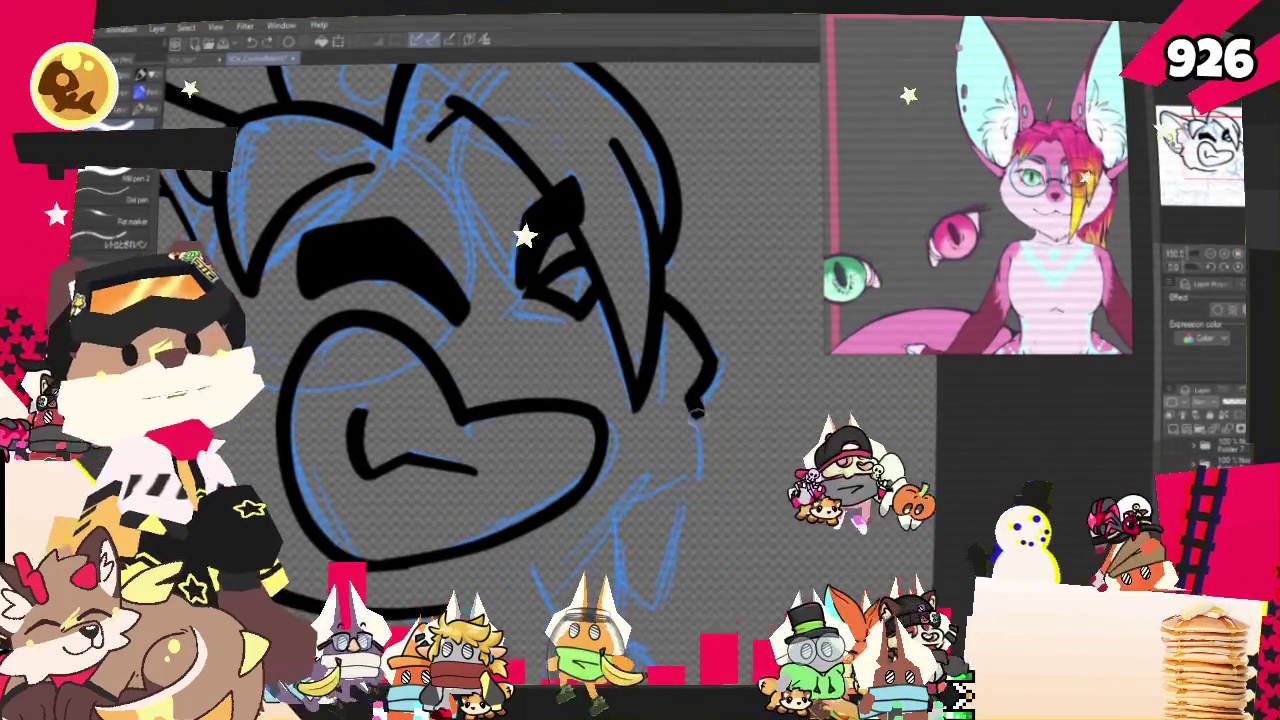
{"action": "mouse_move", "coordinate": [712, 376]}
{"action": "left_mouse_down"}
{"action": "mouse_move", "coordinate": [690, 492]}
{"action": "mouse_move", "coordinate": [625, 505]}
{"action": "left_mouse_up"}
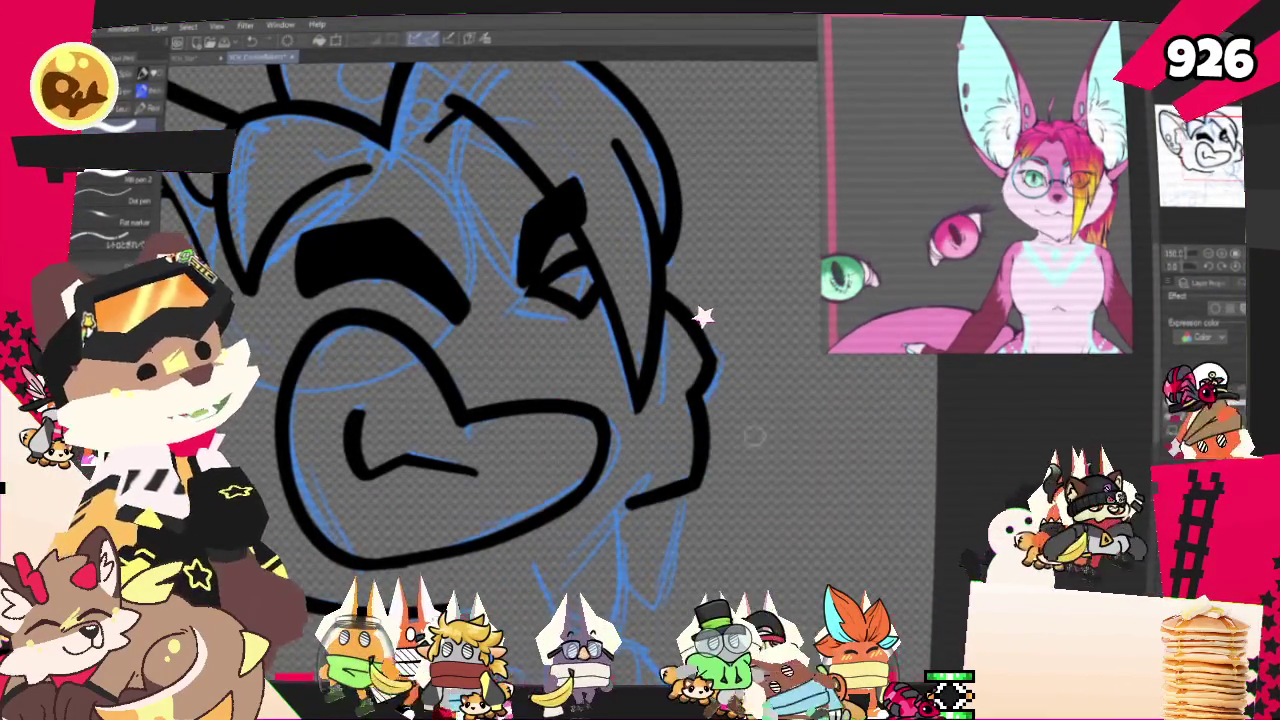
Redraw the short hooked chin stroke below the muzzle
{"action": "left_click_drag", "start_coordinate": [754, 436], "coordinate": [570, 460]}
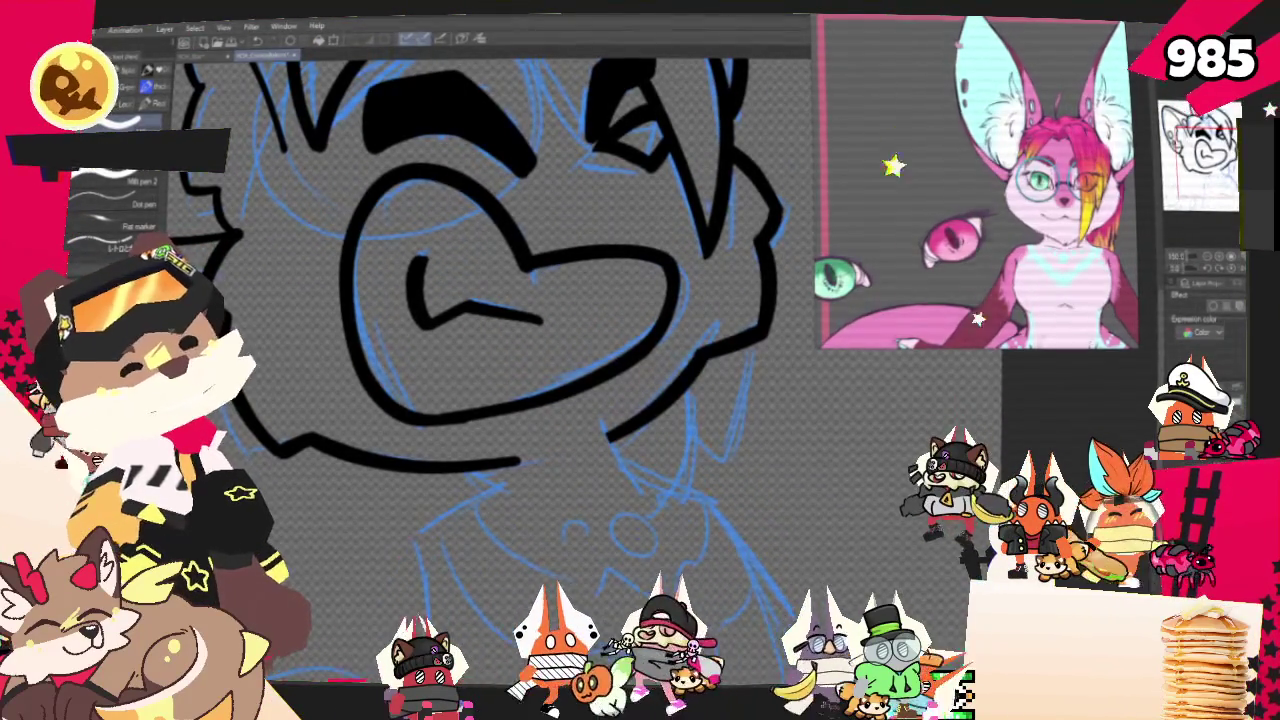
{"action": "key", "text": "ctrl+z"}
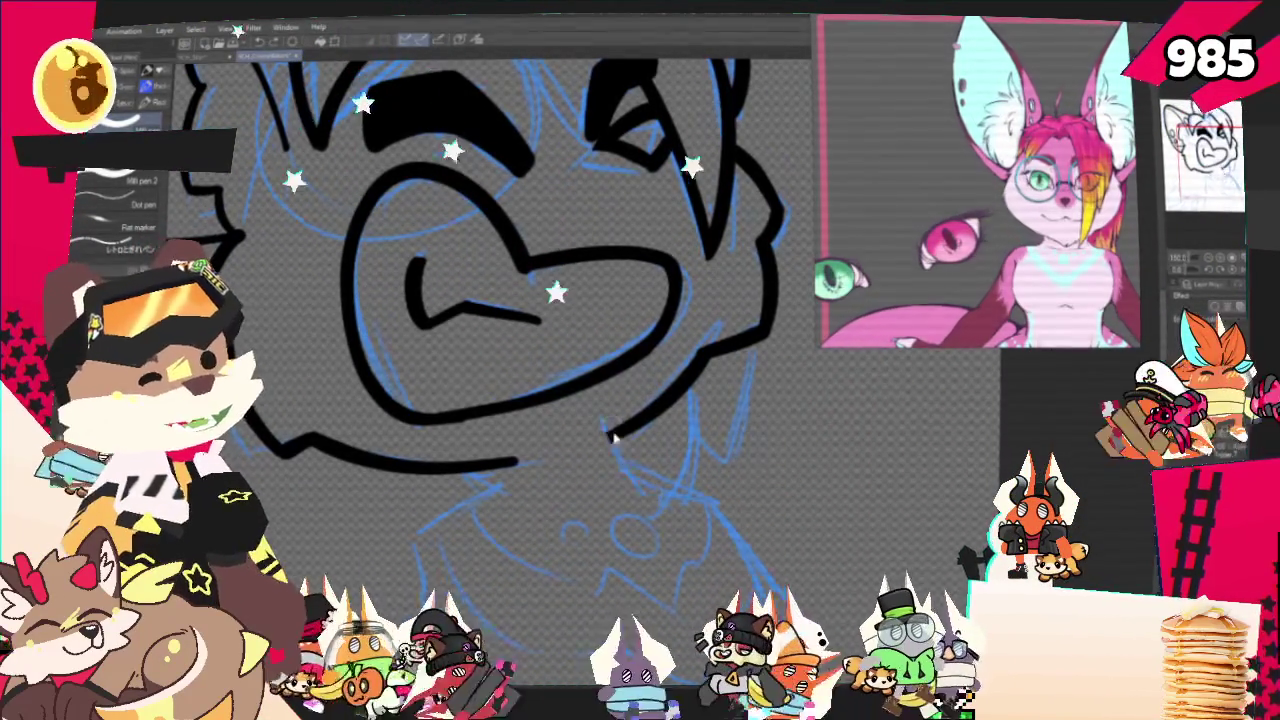
{"action": "left_click_drag", "start_coordinate": [606, 422], "coordinate": [640, 490]}
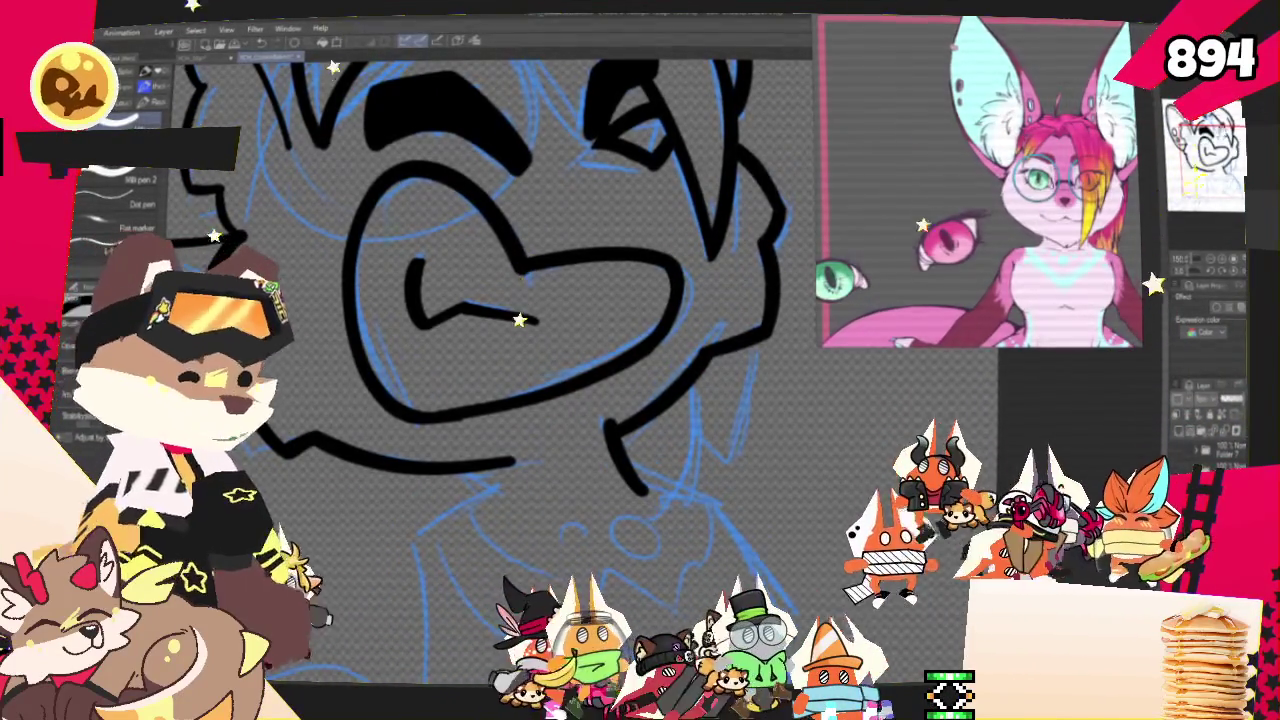
{"action": "scroll", "coordinate": [450, 300], "scroll_direction": "down", "scroll_amount": 3}
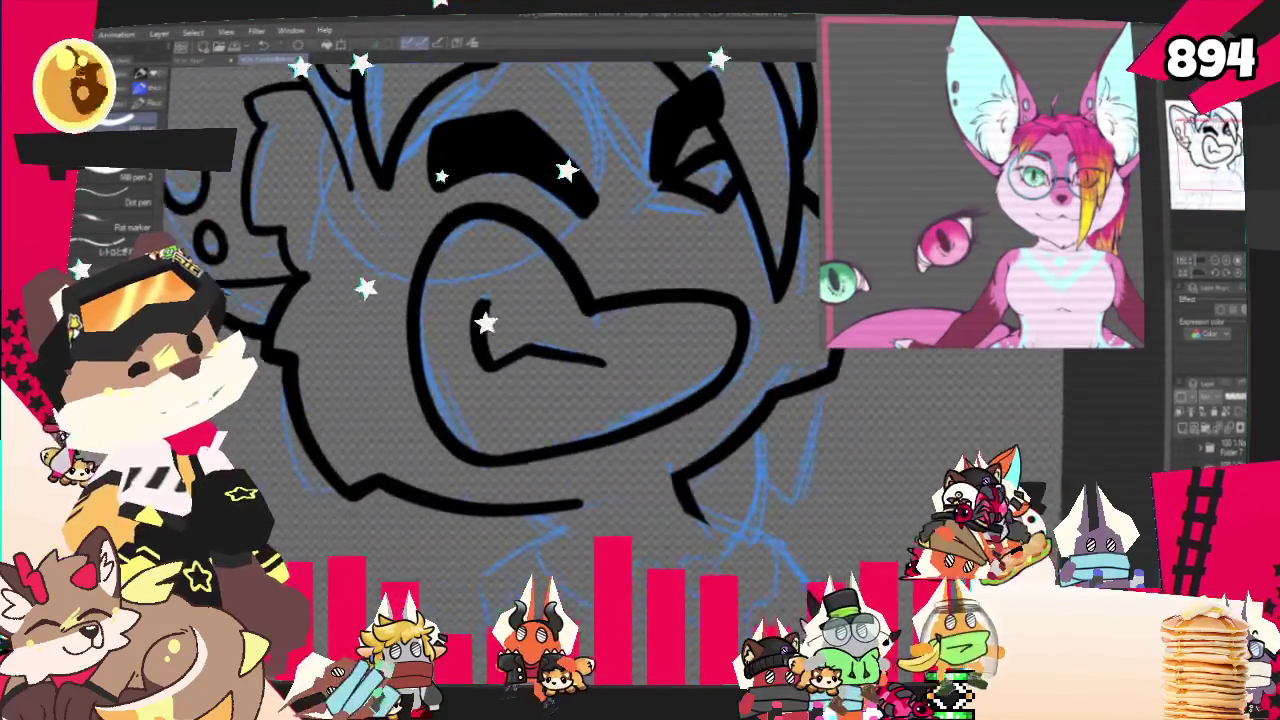
{"action": "scroll", "coordinate": [425, 378], "scroll_direction": "down", "scroll_amount": 3}
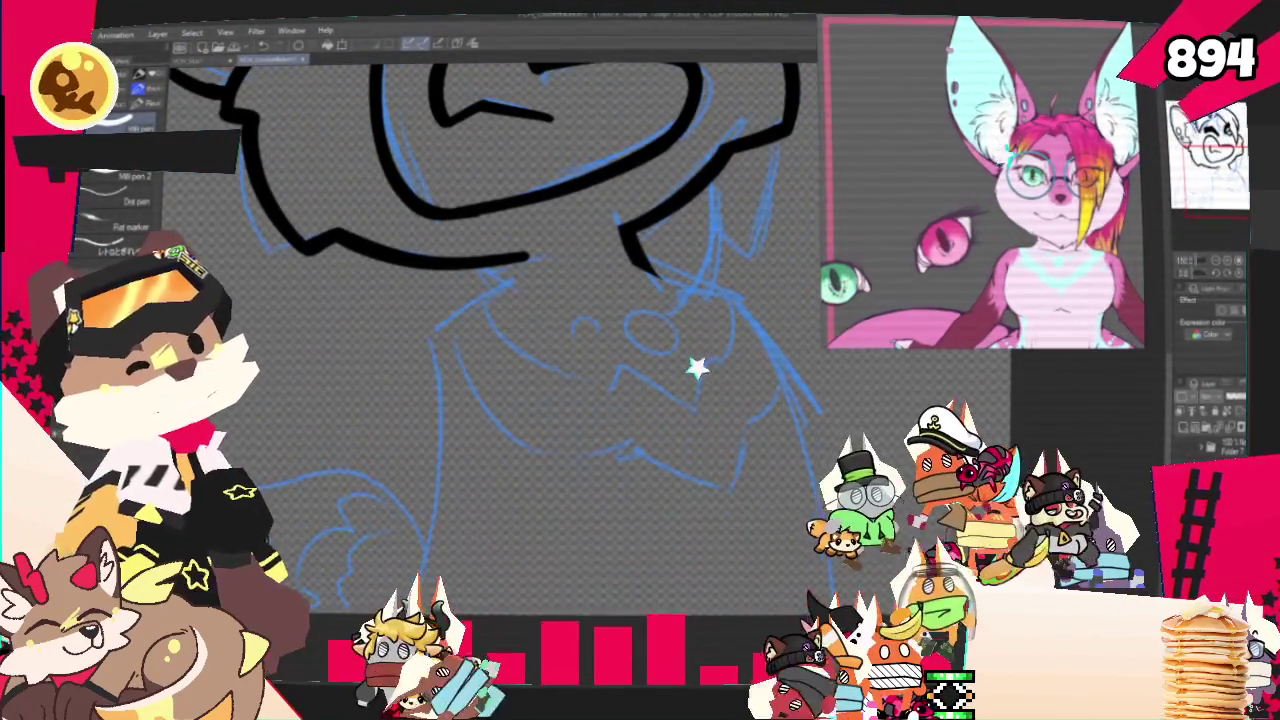
Ink the long neck line sloping down to the right, redrawing it at a flatter angle
{"action": "left_click_drag", "start_coordinate": [640, 262], "coordinate": [750, 315]}
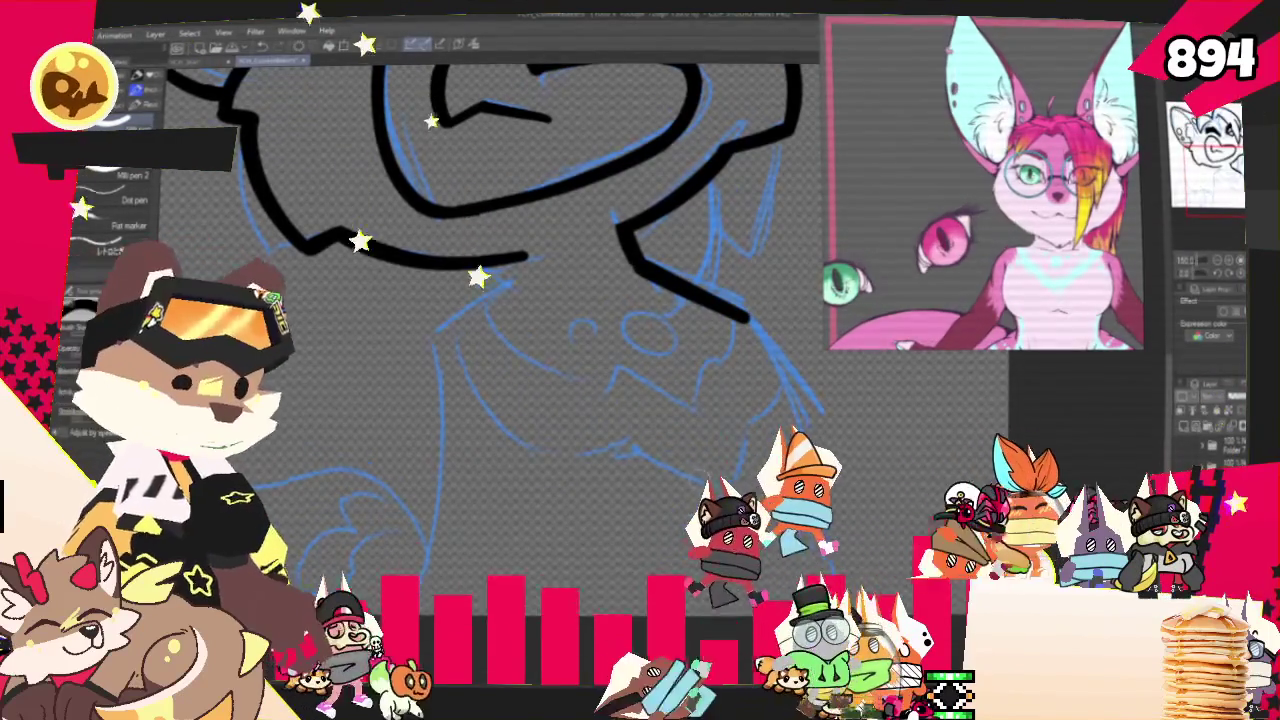
{"action": "key", "text": "ctrl+z"}
{"action": "left_click_drag", "start_coordinate": [640, 264], "coordinate": [757, 304]}
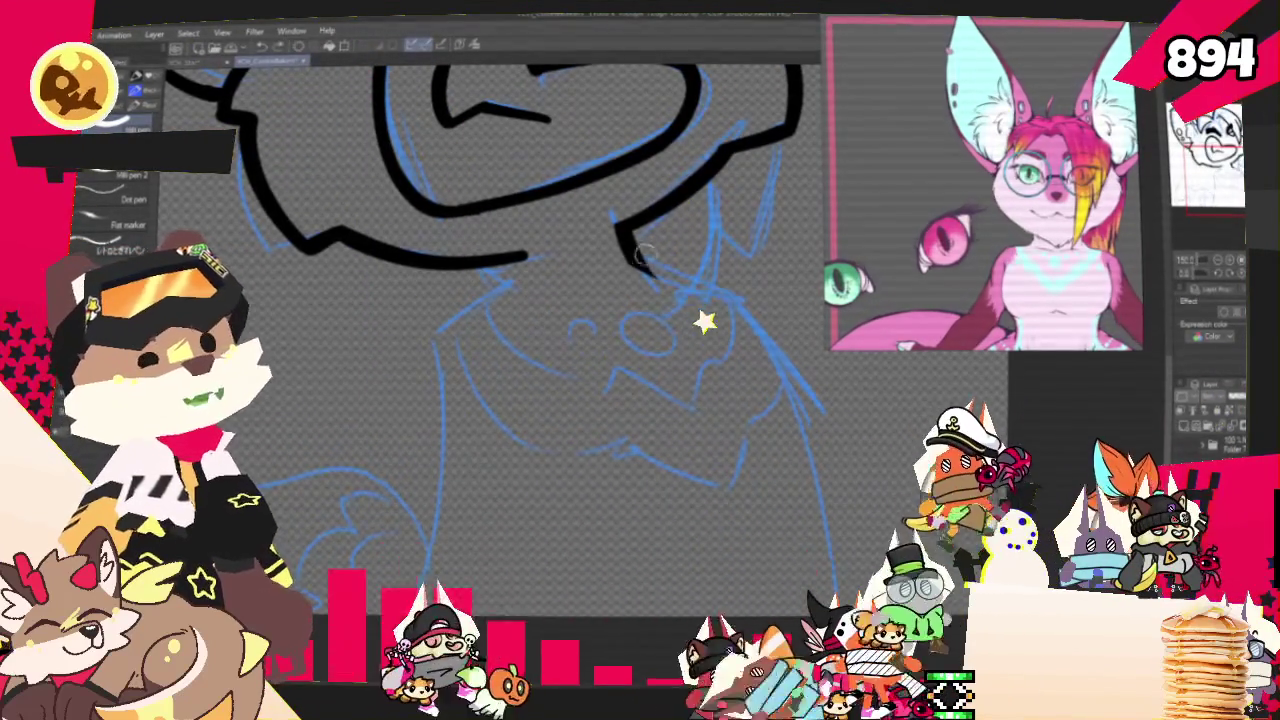
{"action": "left_click_drag", "start_coordinate": [642, 260], "coordinate": [752, 308]}
{"action": "key", "text": "ctrl+z"}
{"action": "left_click_drag", "start_coordinate": [640, 262], "coordinate": [748, 308]}
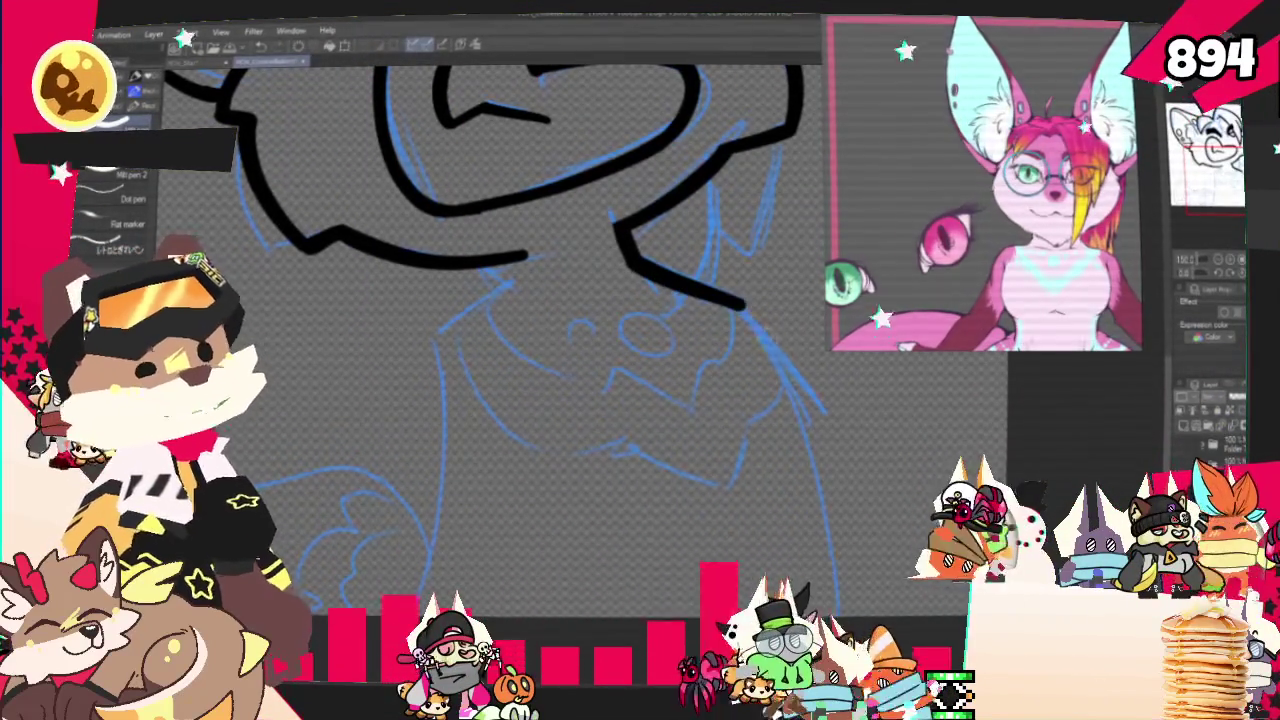
{"action": "key", "text": "ctrl+z"}
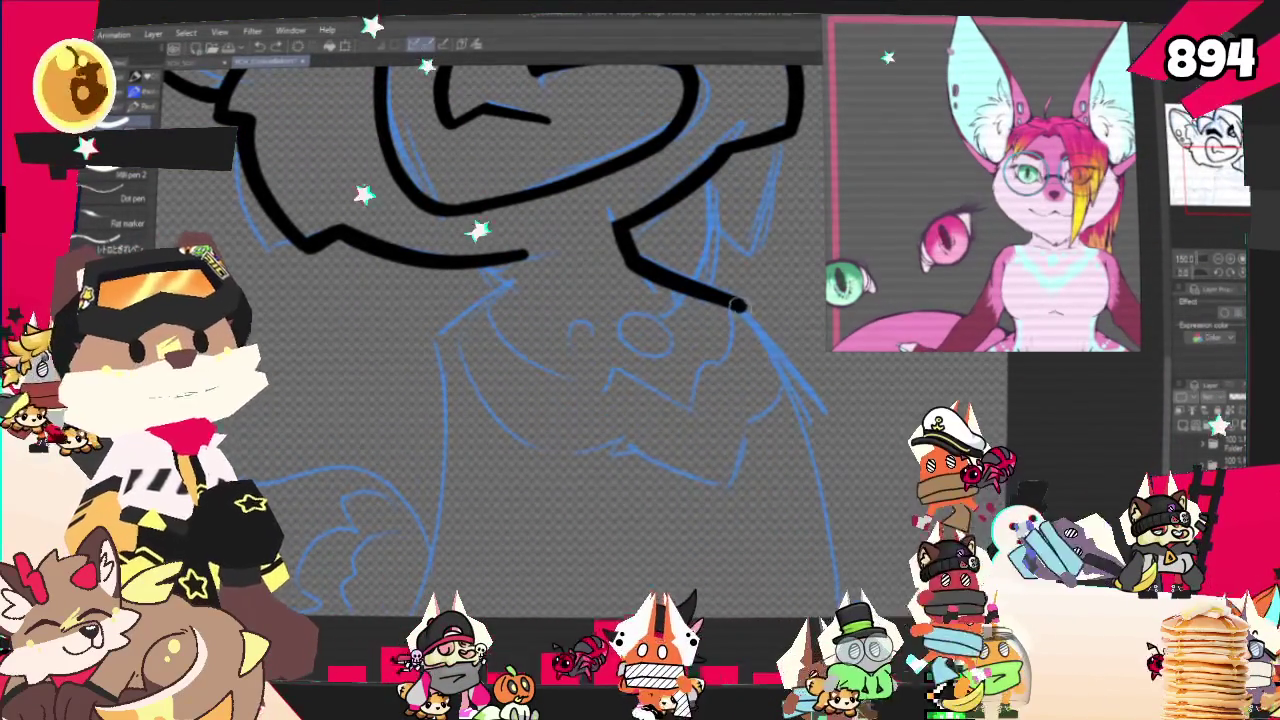
{"action": "left_click_drag", "start_coordinate": [738, 300], "coordinate": [815, 490]}
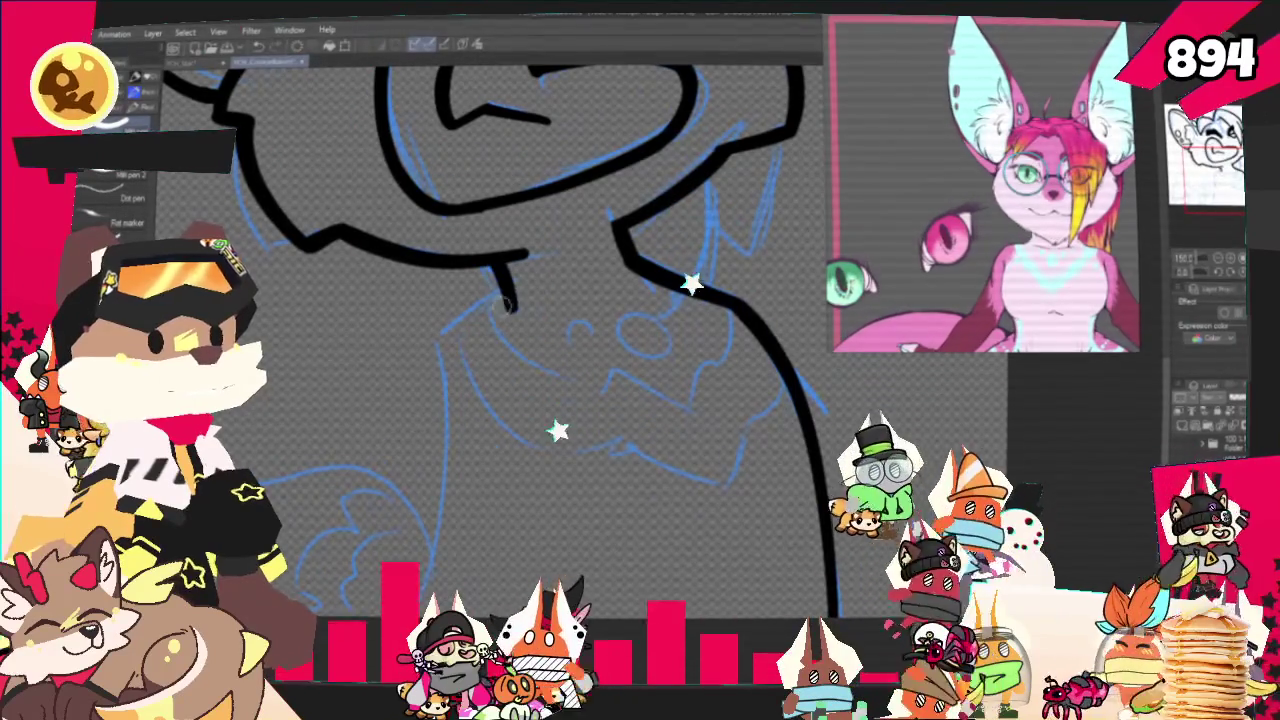
Add the left neck stroke, a small jaw stroke, and the jaw-to-neck lines
{"action": "mouse_move", "coordinate": [512, 270]}
{"action": "left_mouse_down"}
{"action": "mouse_move", "coordinate": [465, 322]}
{"action": "mouse_move", "coordinate": [405, 600]}
{"action": "left_mouse_up"}
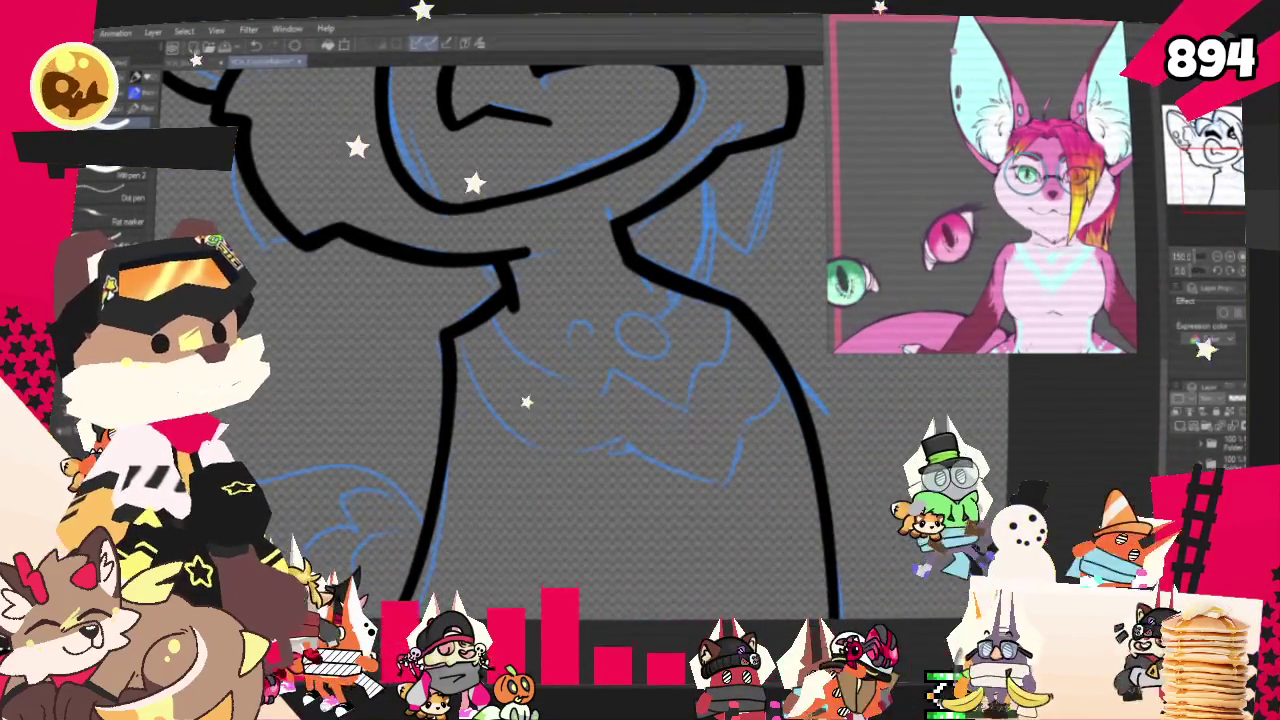
{"action": "left_click", "coordinate": [516, 309]}
{"action": "key", "text": "ctrl+z"}
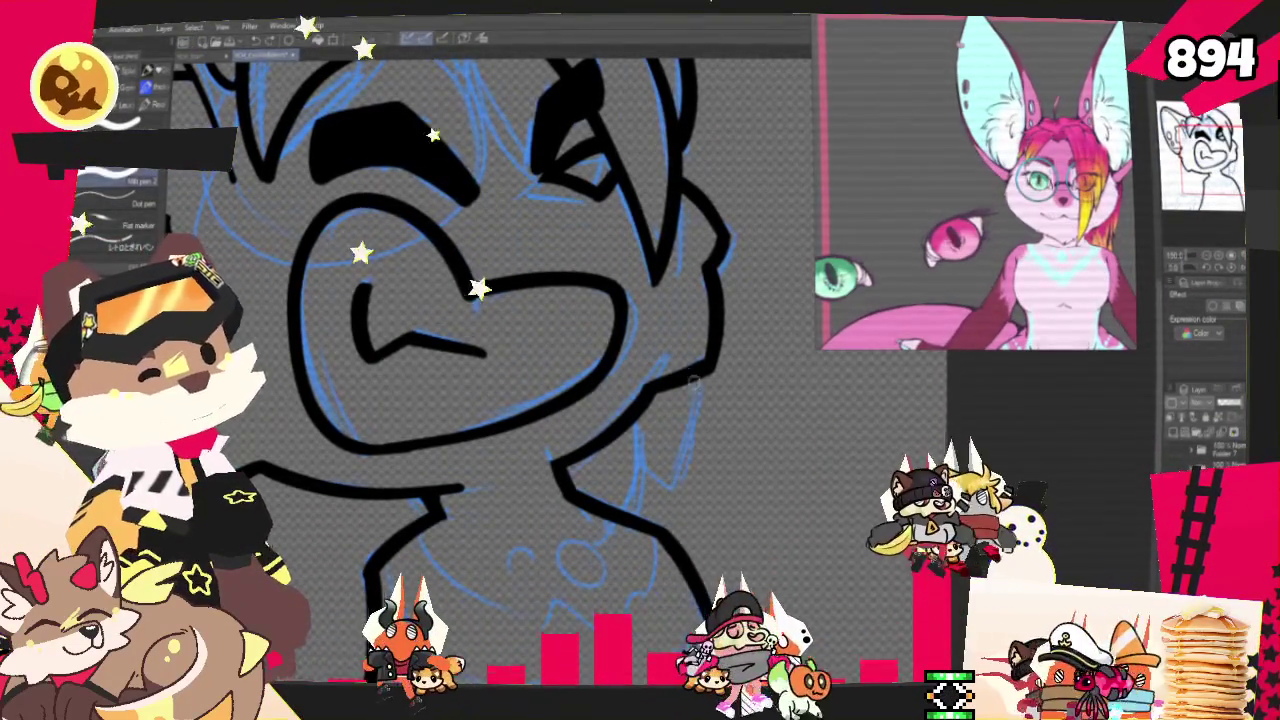
{"action": "left_click_drag", "start_coordinate": [643, 455], "coordinate": [660, 480]}
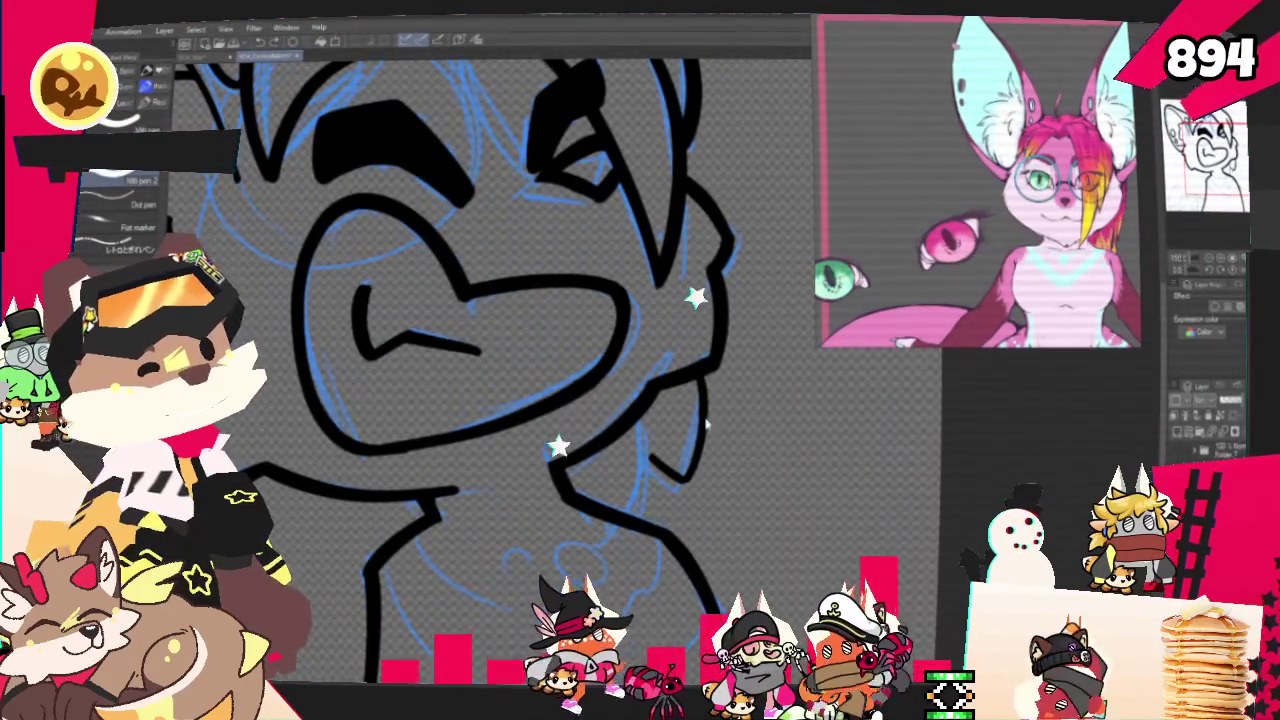
{"action": "left_click_drag", "start_coordinate": [683, 388], "coordinate": [672, 508]}
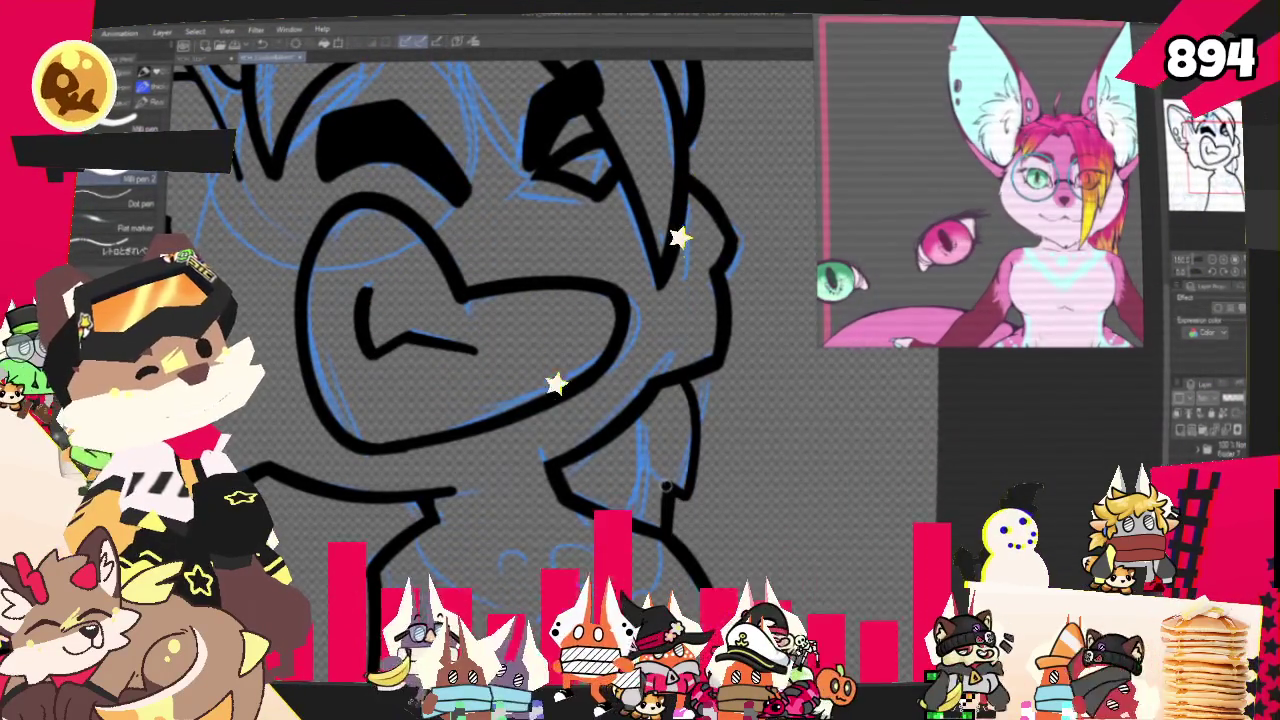
{"action": "mouse_move", "coordinate": [700, 420]}
{"action": "left_mouse_down"}
{"action": "mouse_move", "coordinate": [704, 470]}
{"action": "mouse_move", "coordinate": [688, 491]}
{"action": "left_mouse_up"}
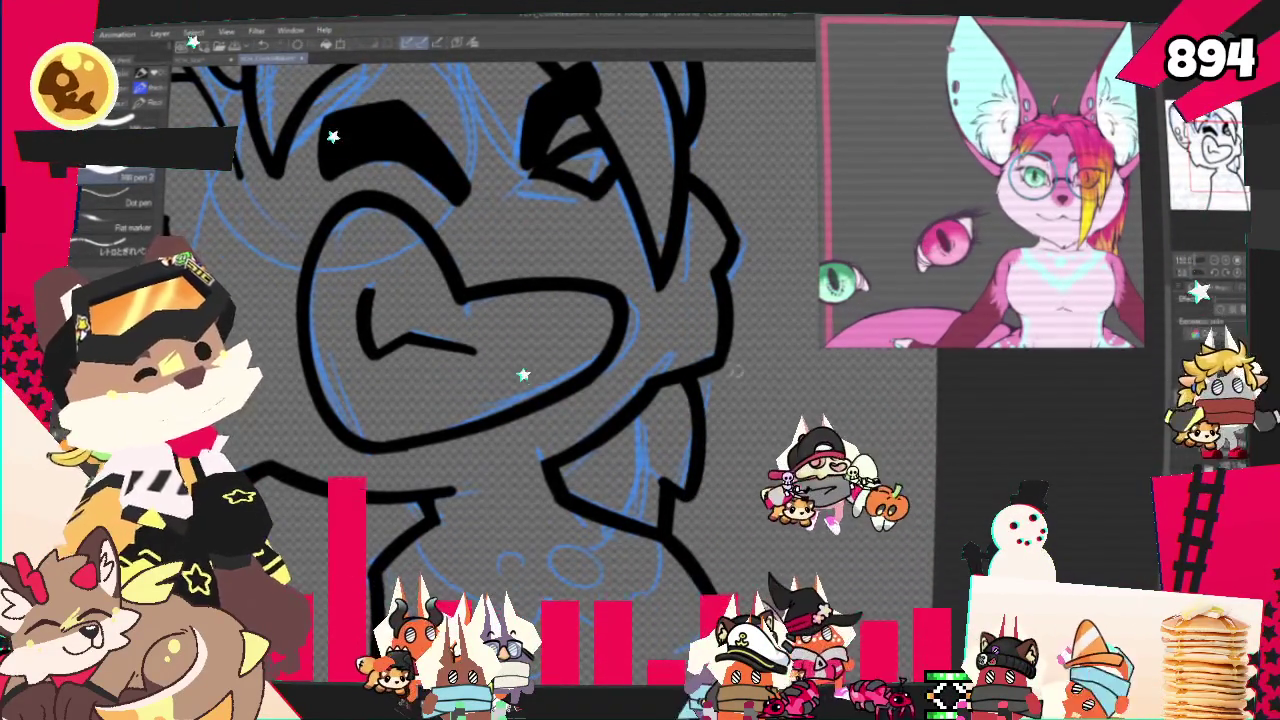
Zoom onto the neck and ink the shoulder curve sweeping left, redrawing its end
{"action": "left_click_drag", "start_coordinate": [734, 372], "coordinate": [700, 560]}
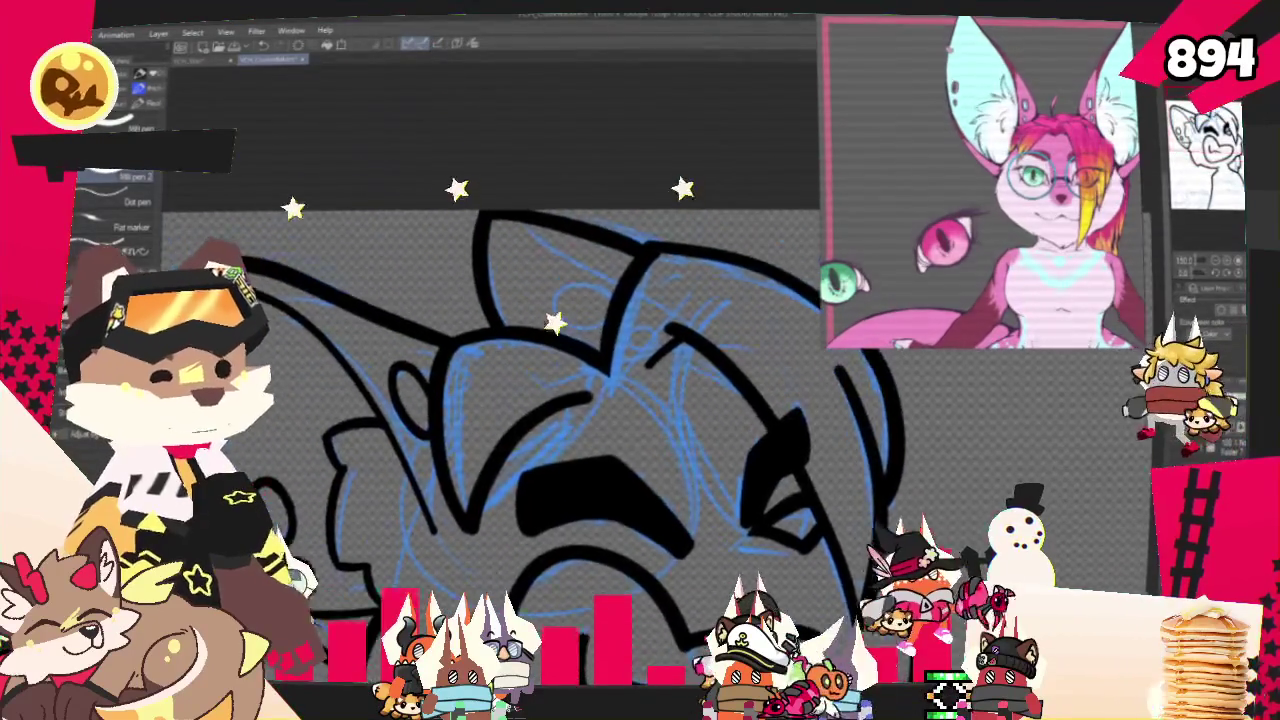
{"action": "left_click_drag", "start_coordinate": [600, 470], "coordinate": [540, 330]}
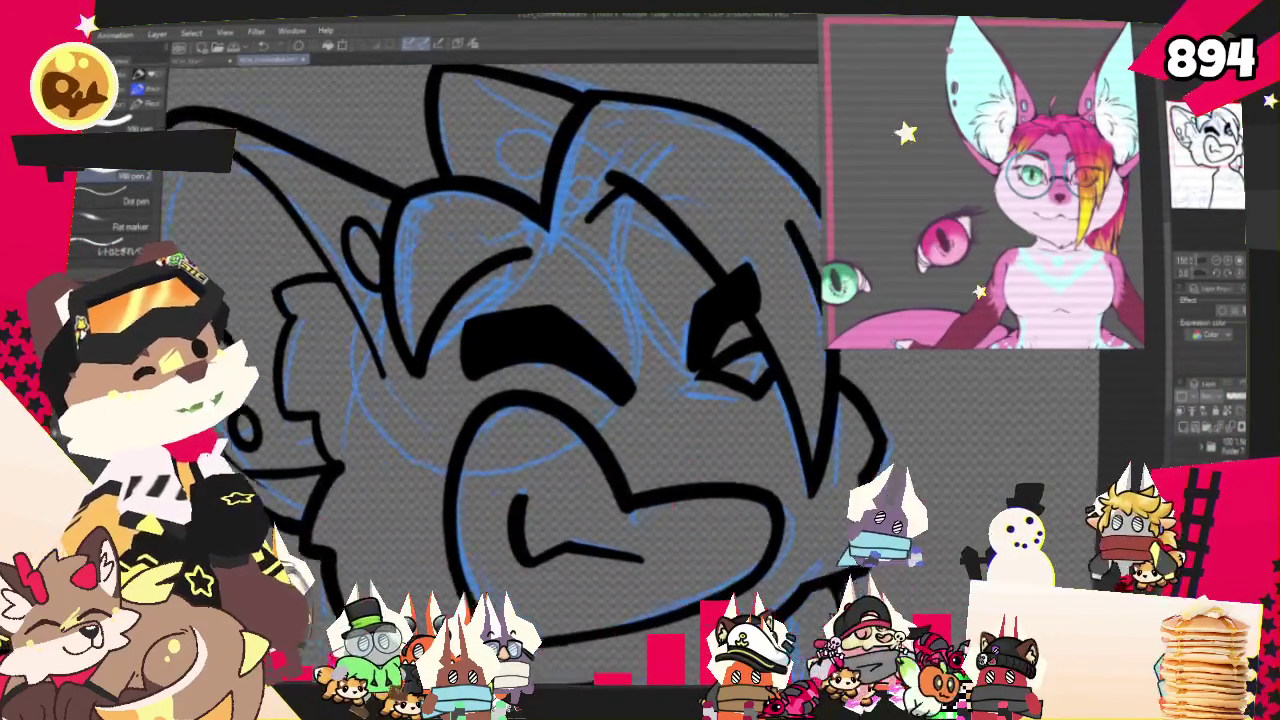
{"action": "left_click_drag", "start_coordinate": [640, 520], "coordinate": [600, 200]}
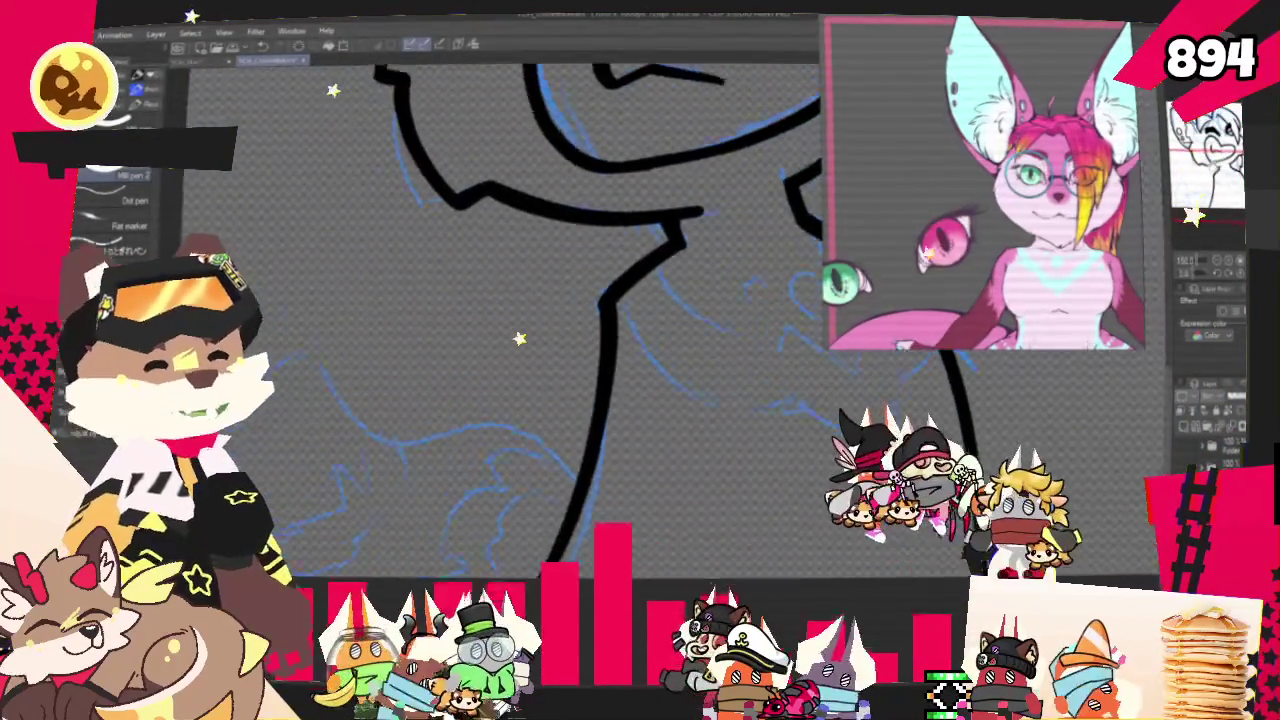
{"action": "left_click_drag", "start_coordinate": [600, 350], "coordinate": [650, 352]}
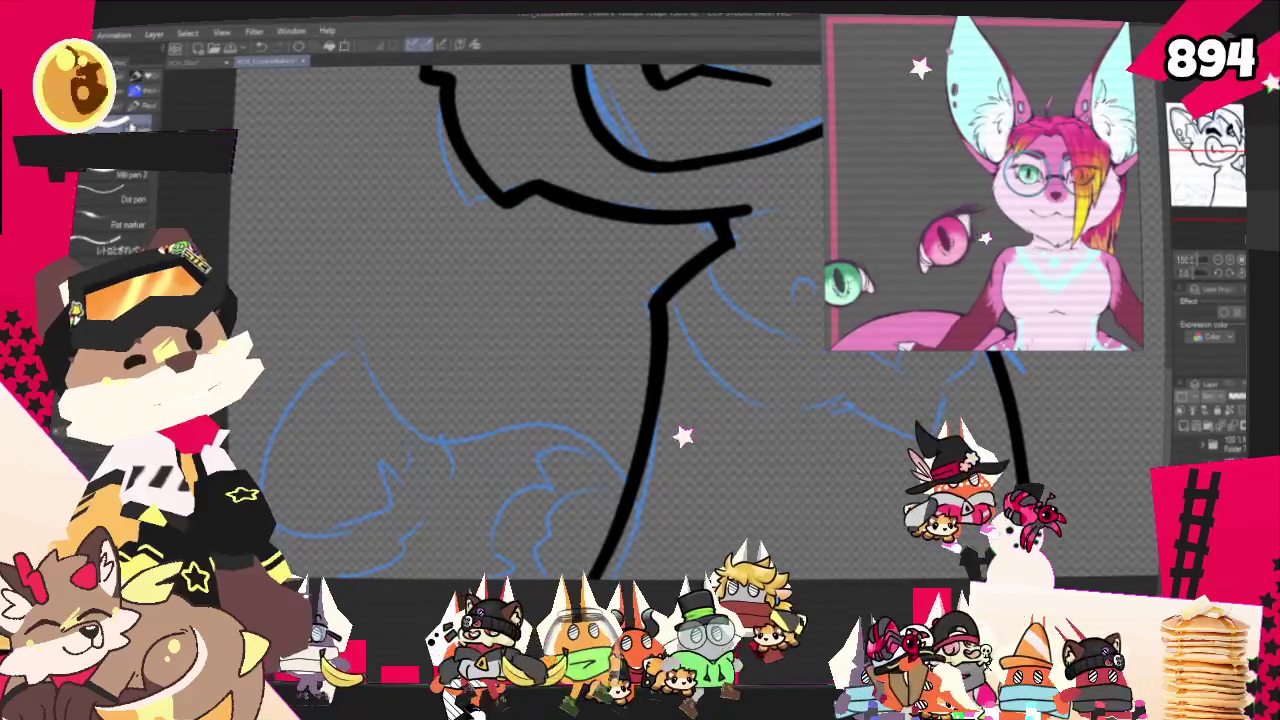
{"action": "left_click_drag", "start_coordinate": [607, 448], "coordinate": [362, 378]}
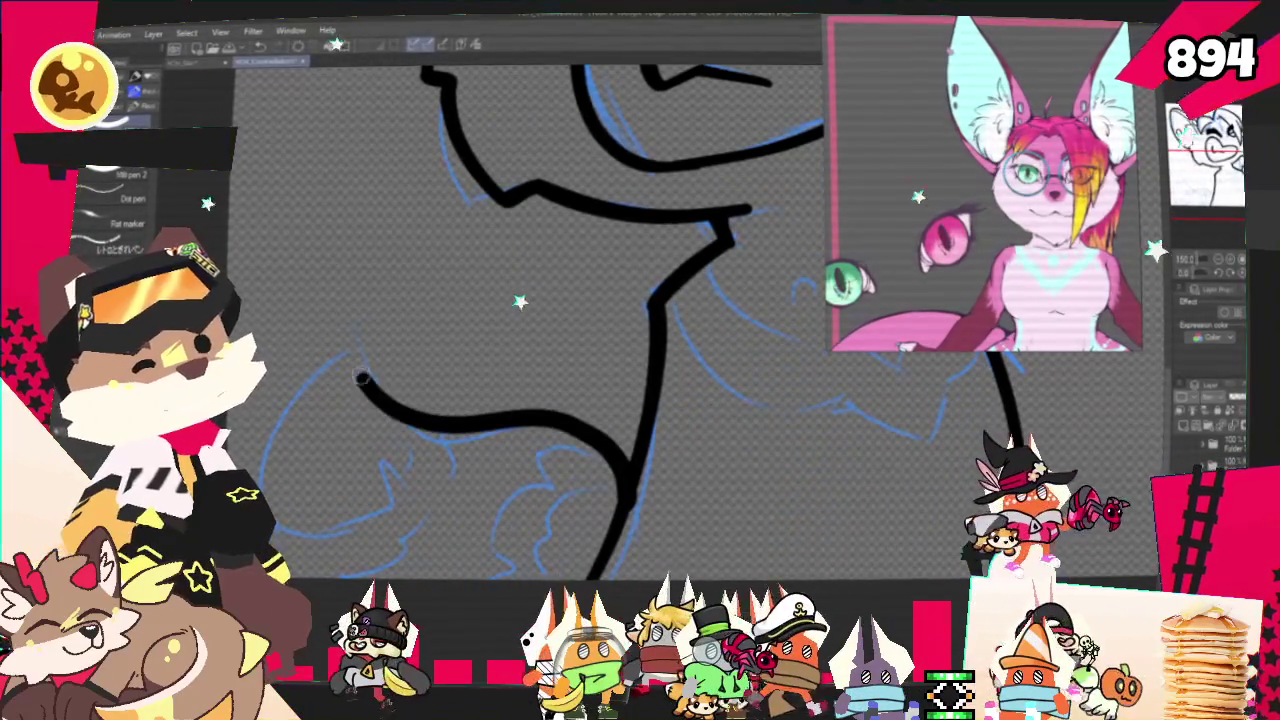
{"action": "key", "text": "ctrl+z"}
{"action": "left_click_drag", "start_coordinate": [615, 468], "coordinate": [350, 350]}
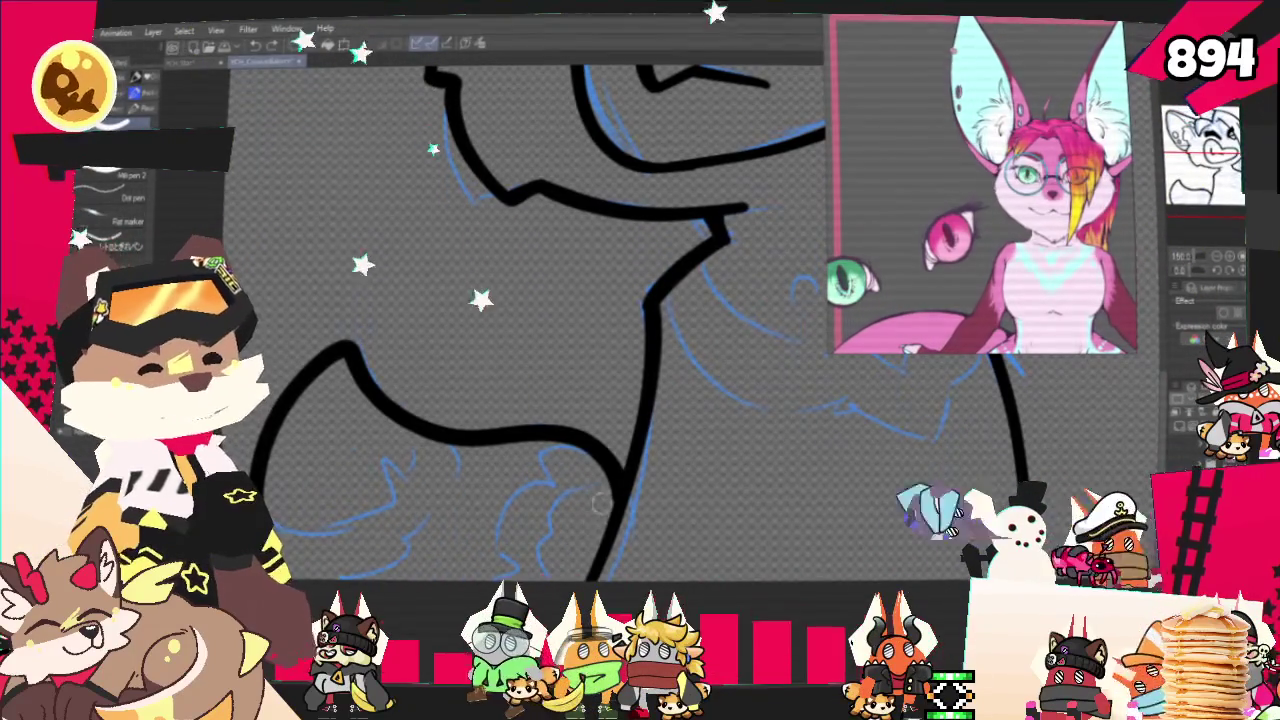
{"action": "scroll", "coordinate": [600, 390], "scroll_direction": "down", "scroll_amount": 4}
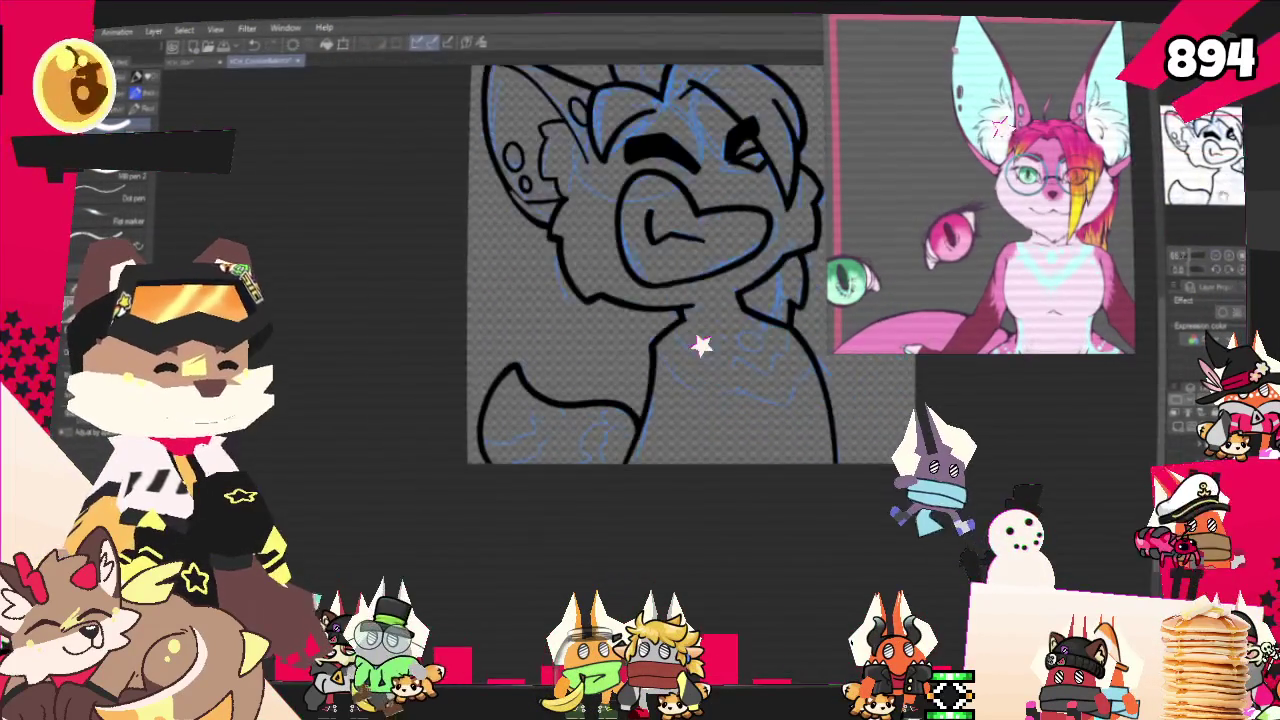
Preview the light-blue flat colour under the lineart, hide it again, and zoom in on the face
{"action": "scroll", "coordinate": [600, 390], "scroll_direction": "down", "scroll_amount": 2}
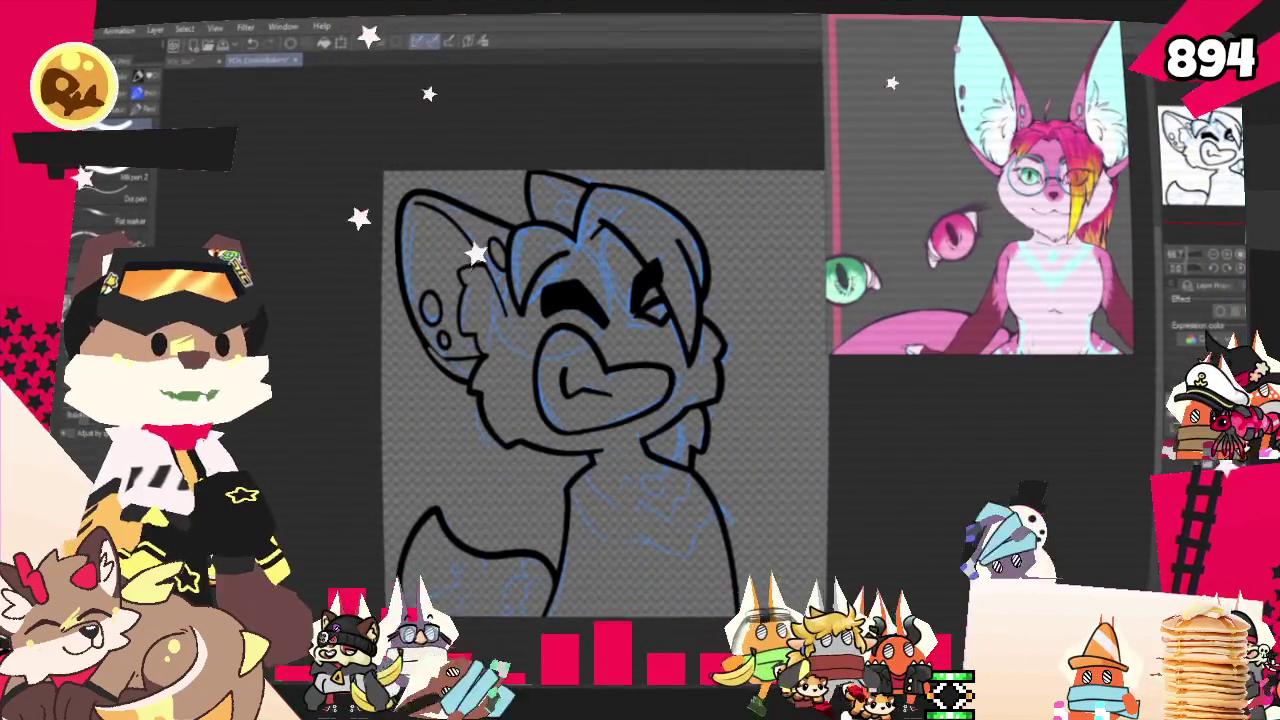
{"action": "scroll", "coordinate": [600, 390], "scroll_direction": "down", "scroll_amount": 1}
{"action": "scroll", "coordinate": [600, 390], "scroll_direction": "up", "scroll_amount": 1}
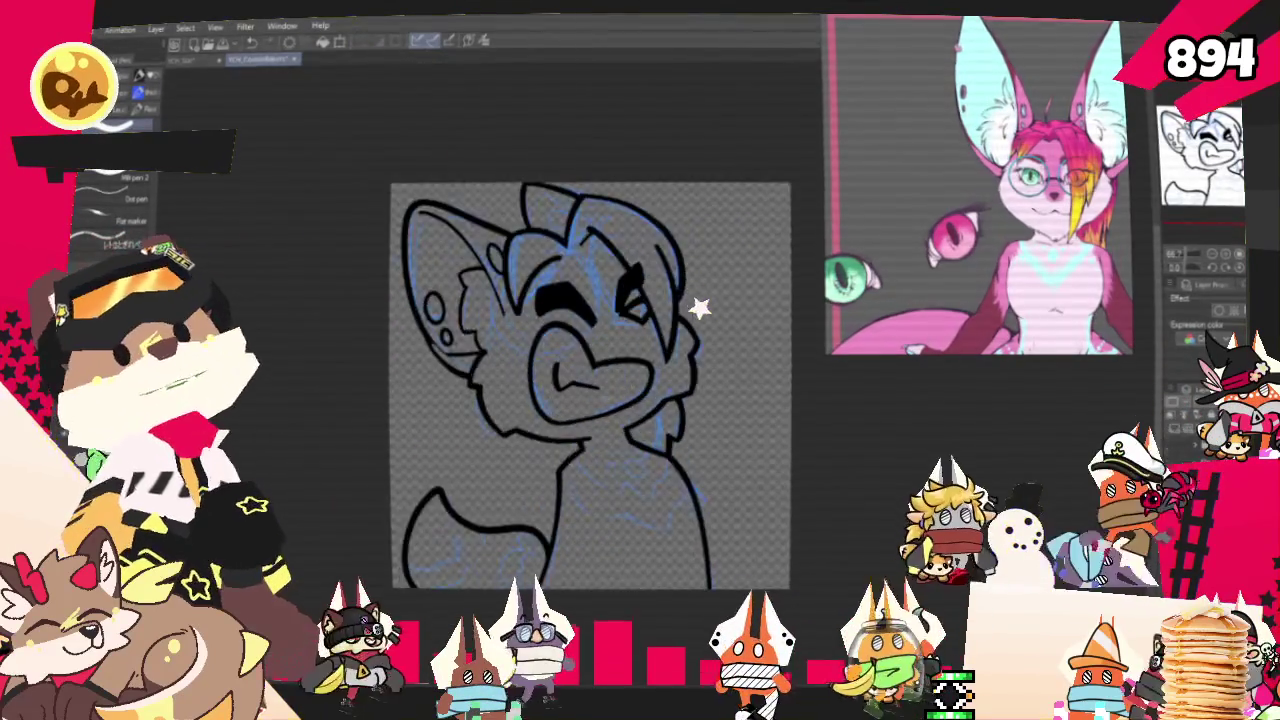
{"action": "scroll", "coordinate": [580, 380], "scroll_direction": "up", "scroll_amount": 2}
{"action": "scroll", "coordinate": [590, 408], "scroll_direction": "up", "scroll_amount": 1}
{"action": "scroll", "coordinate": [590, 408], "scroll_direction": "down", "scroll_amount": 1}
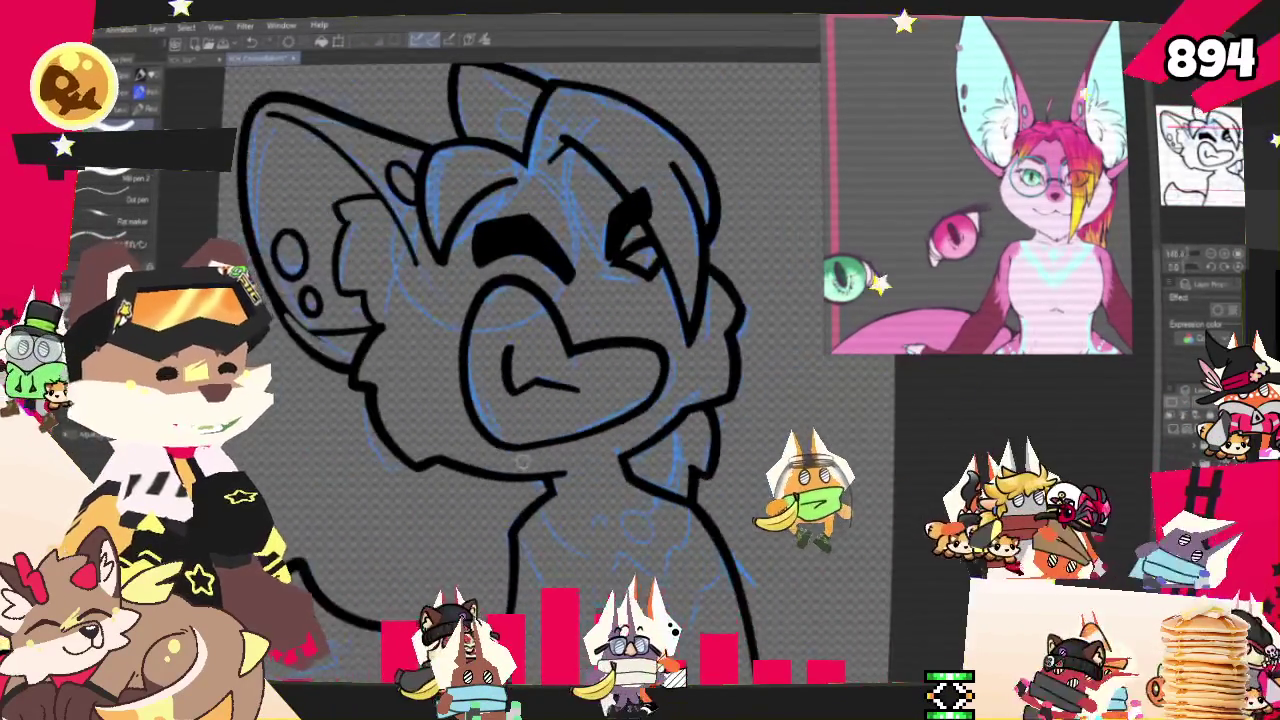
{"action": "scroll", "coordinate": [590, 408], "scroll_direction": "down", "scroll_amount": 2}
{"action": "scroll", "coordinate": [590, 408], "scroll_direction": "up", "scroll_amount": 1}
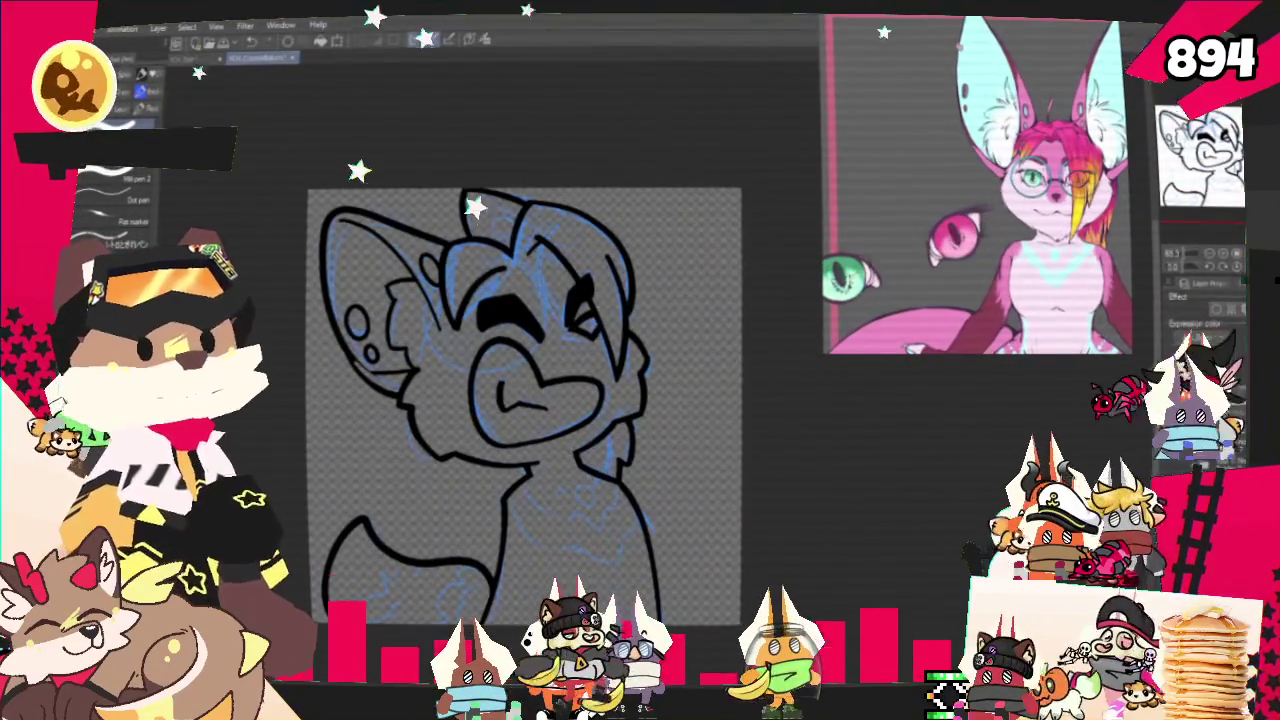
{"action": "key", "text": "ctrl+z"}
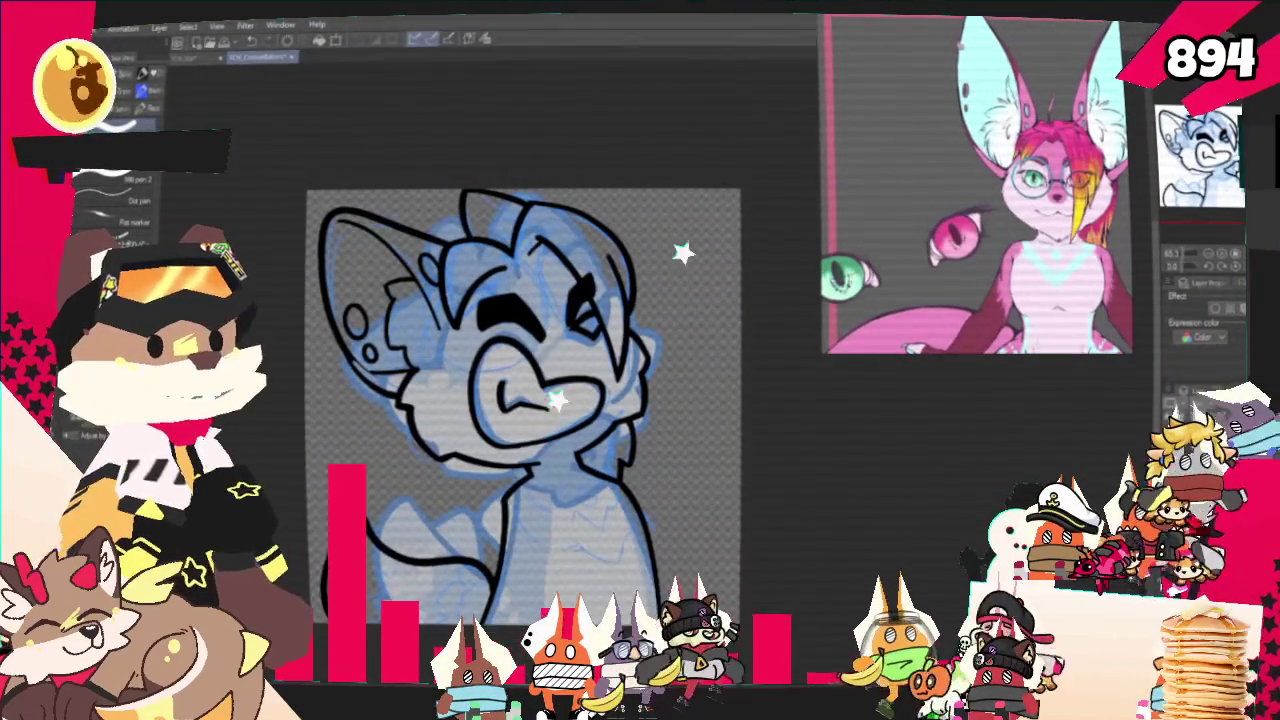
{"action": "key", "text": "ctrl+z"}
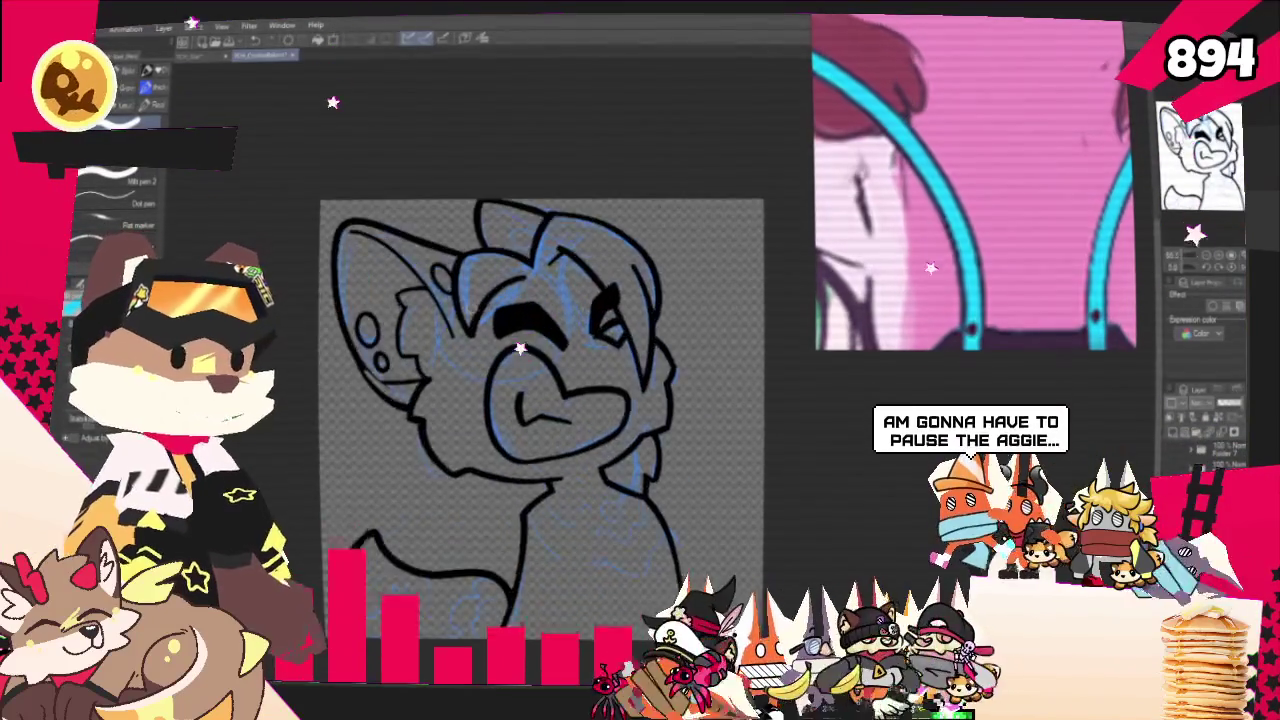
{"action": "key", "text": "ctrl+plus"}
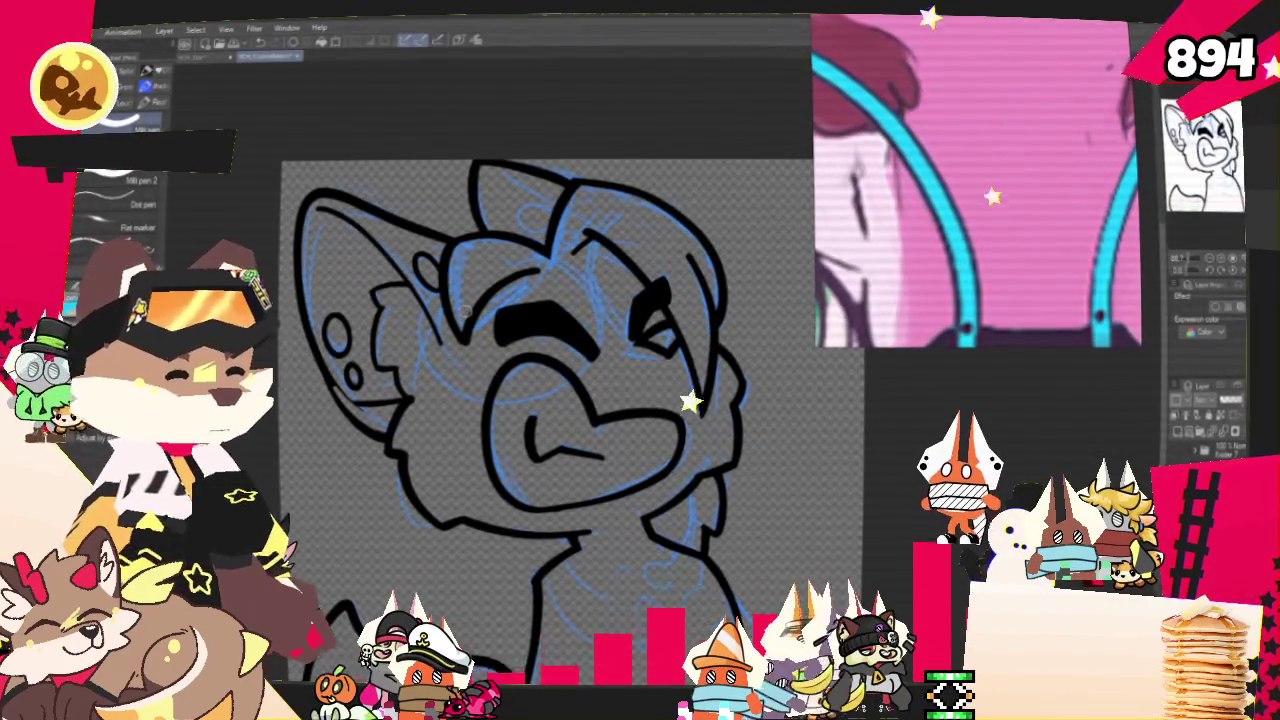
{"action": "left_click_drag", "start_coordinate": [466, 308], "coordinate": [436, 304]}
{"action": "scroll", "coordinate": [540, 400], "scroll_direction": "up", "scroll_amount": 2}
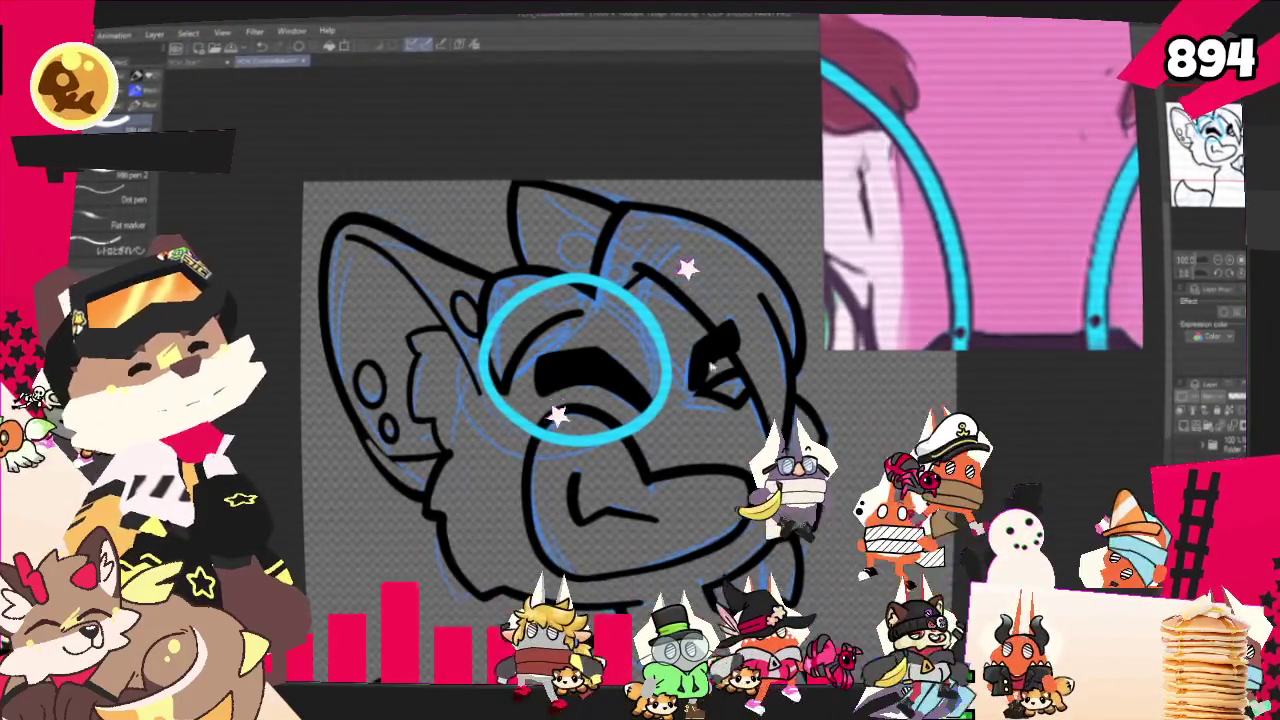
Transform the cyan ring to nudge it slightly left over the eye
{"action": "key", "text": "ctrl+t"}
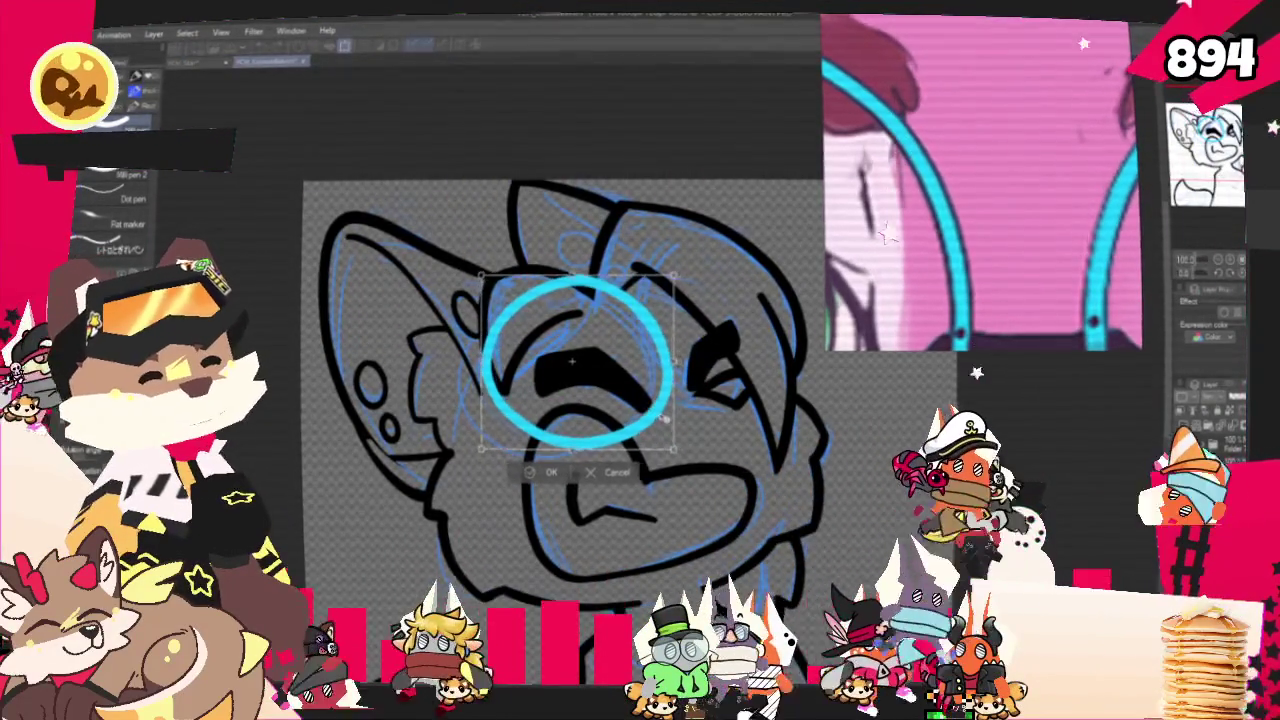
{"action": "left_click_drag", "start_coordinate": [572, 362], "coordinate": [563, 365]}
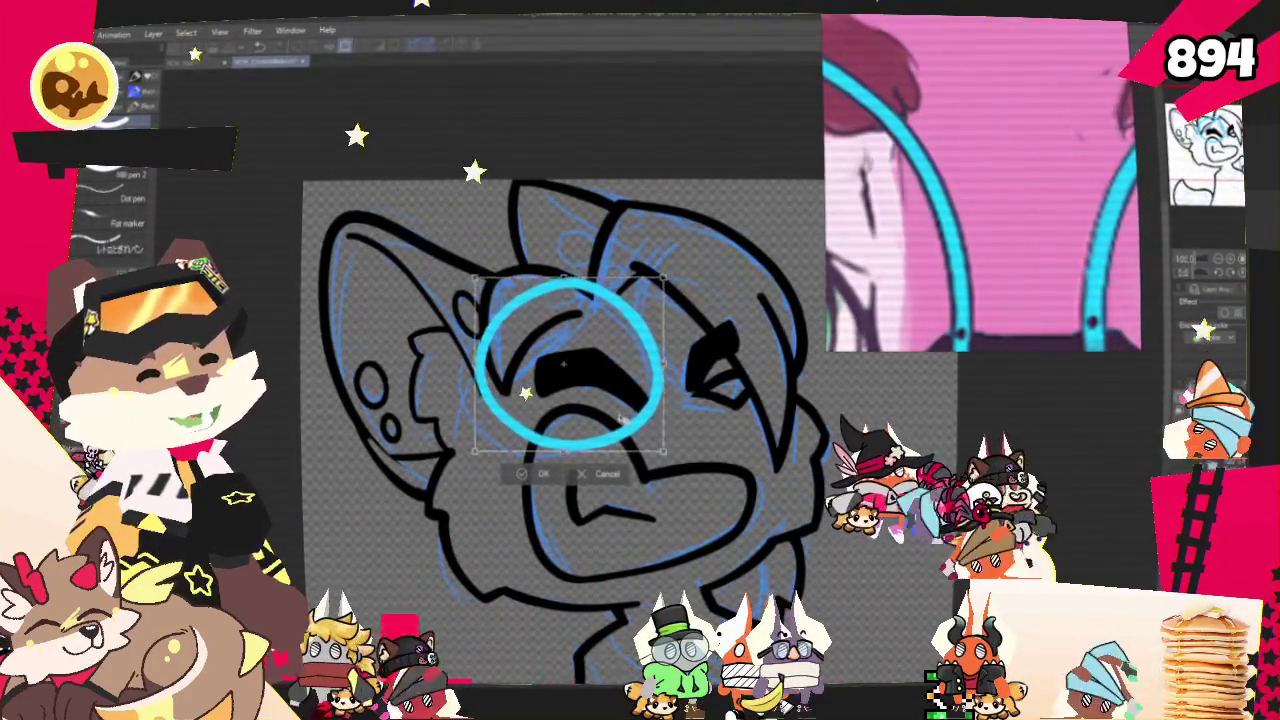
{"action": "key", "text": "Return"}
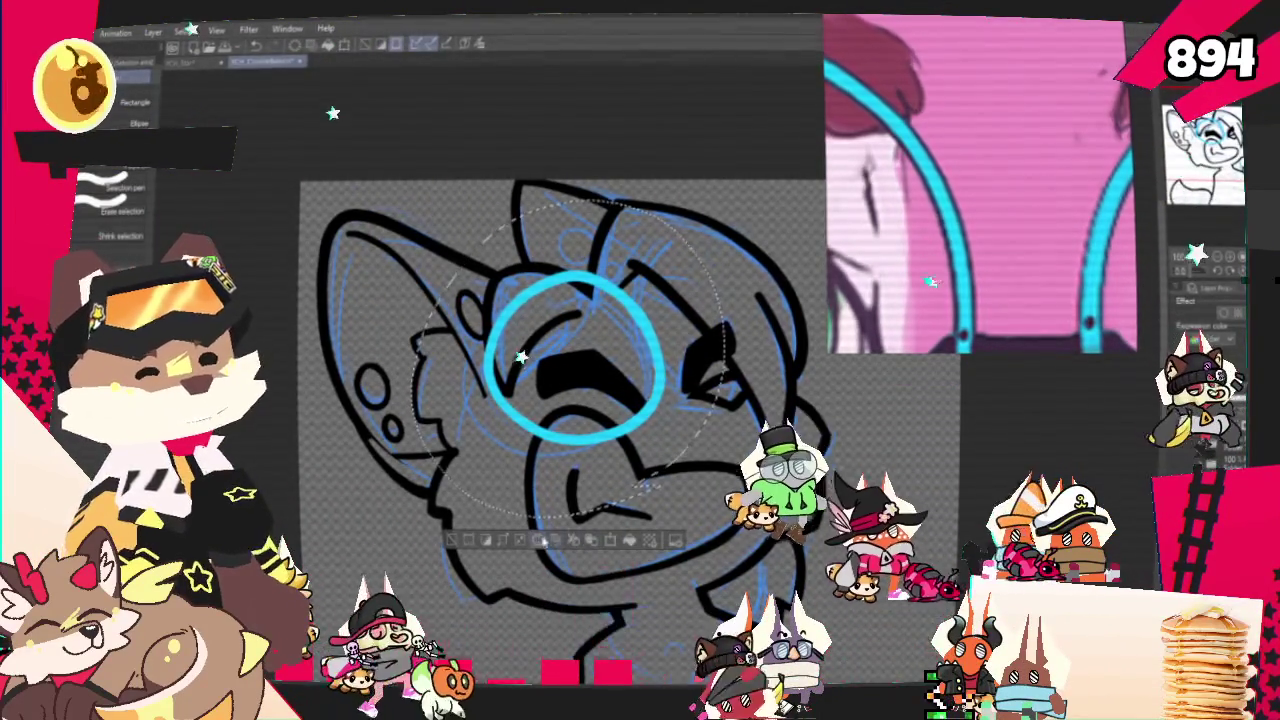
Commit the cyan ring over the right eye and draw a matching ring over the left eye
{"action": "key", "text": "ctrl+d"}
{"action": "key", "text": "u"}
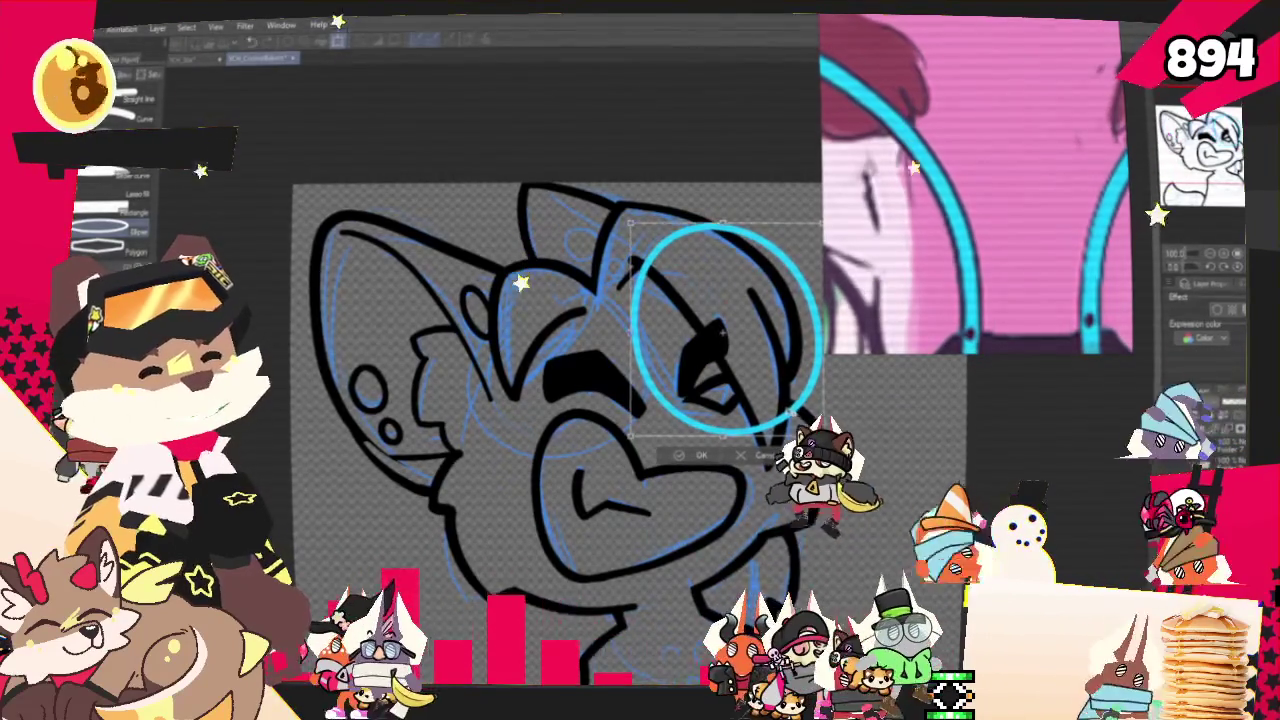
{"action": "left_click", "coordinate": [700, 455]}
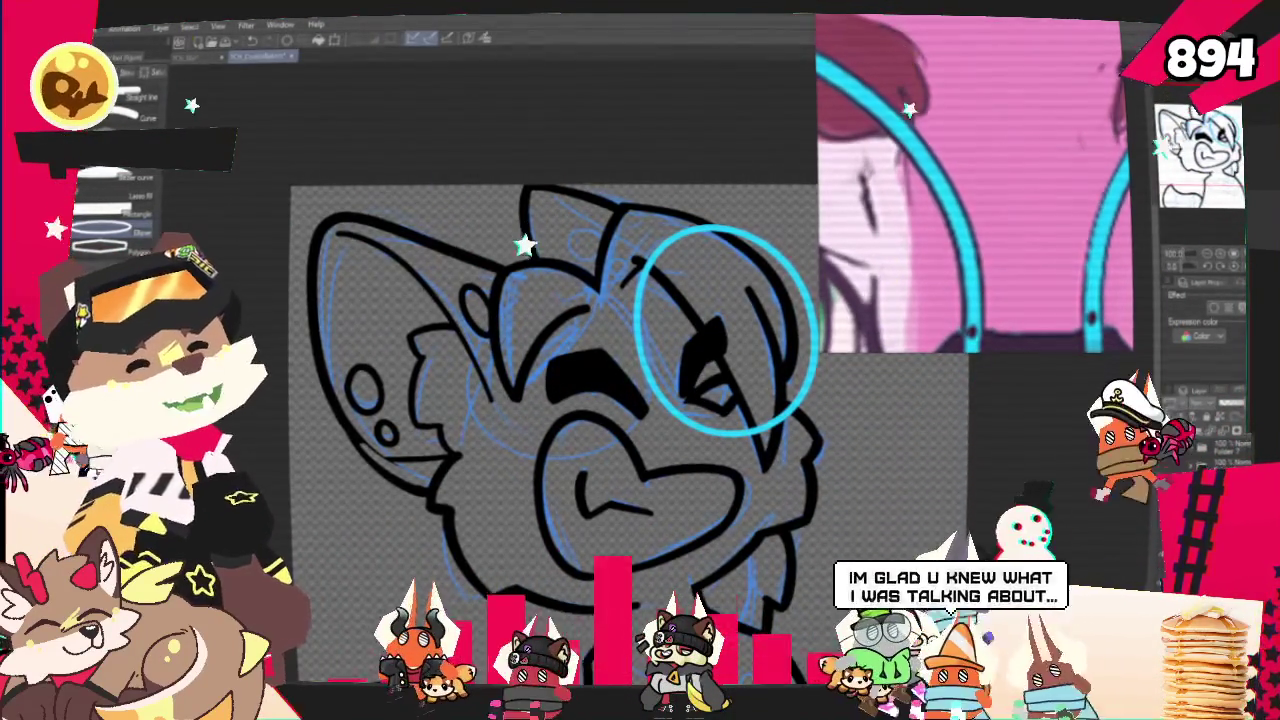
{"action": "left_click_drag", "start_coordinate": [435, 235], "coordinate": [638, 458]}
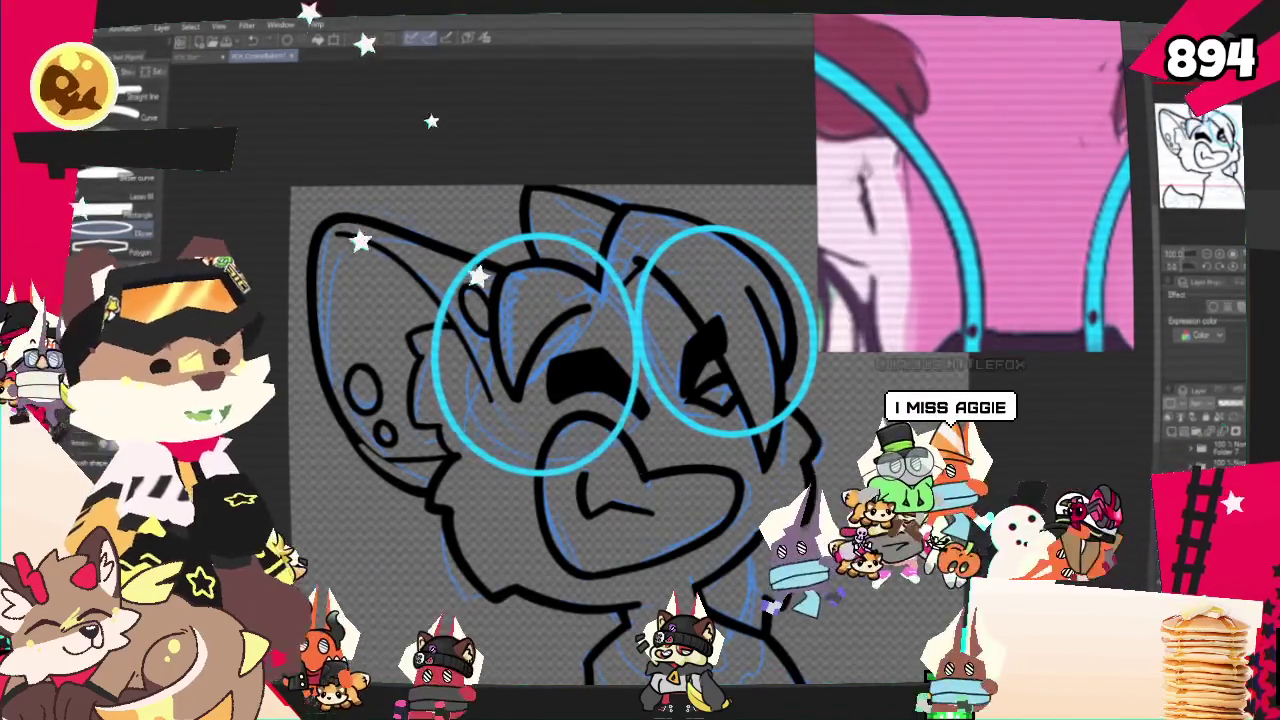
Stretch the left cyan ring lower, then undo it and return to the pen tool
{"action": "left_click_drag", "start_coordinate": [638, 458], "coordinate": [640, 485]}
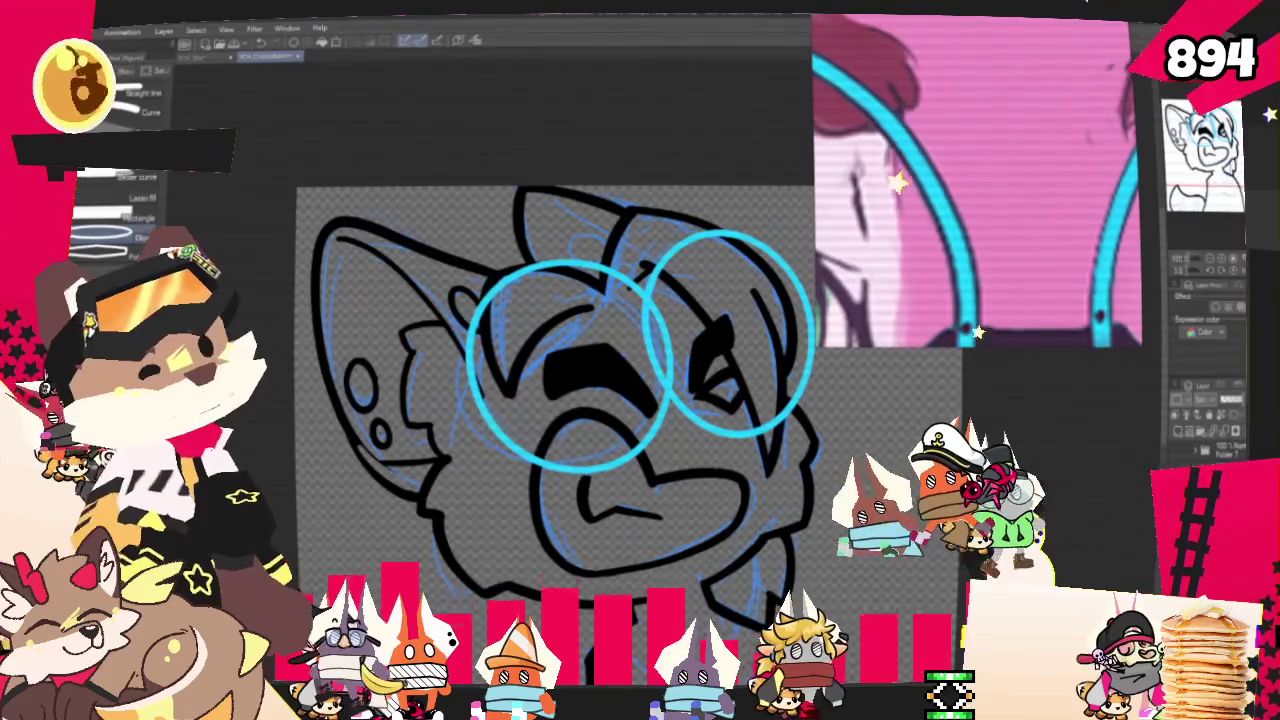
{"action": "key", "text": "ctrl+z"}
{"action": "key", "text": "p"}
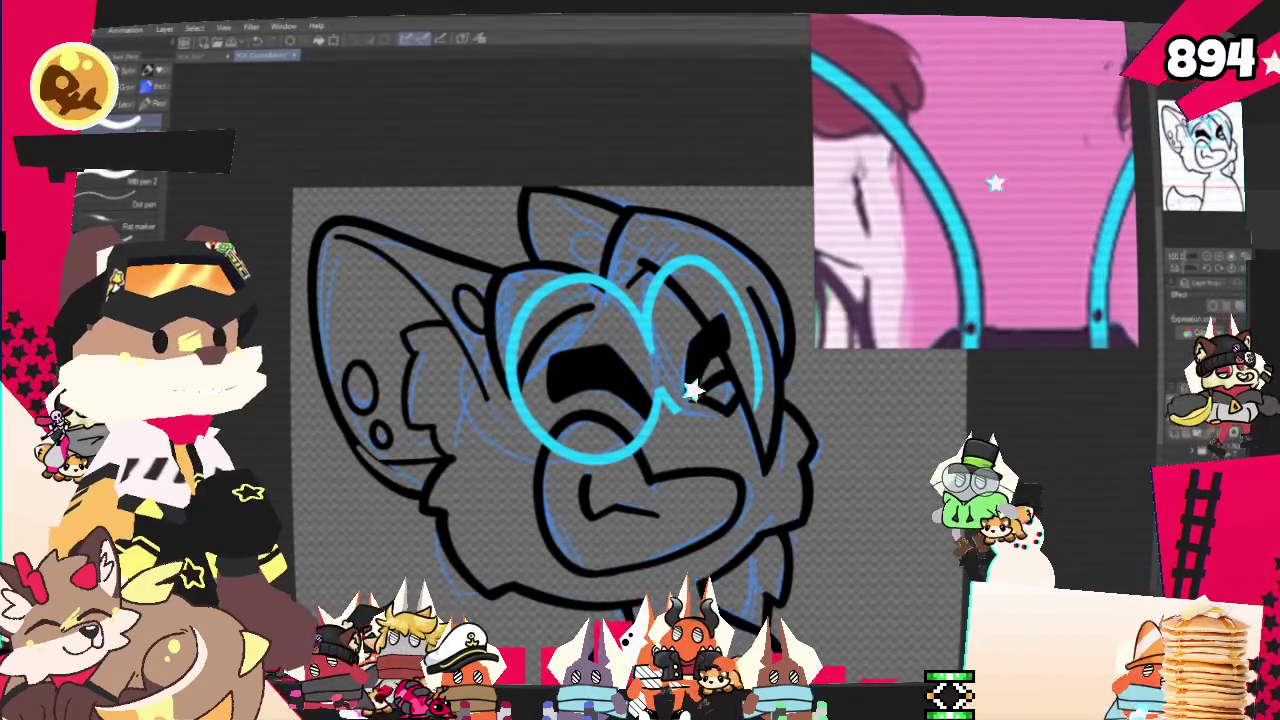
{"action": "left_click_drag", "start_coordinate": [634, 341], "coordinate": [522, 280]}
{"action": "left_click_drag", "start_coordinate": [480, 330], "coordinate": [515, 355]}
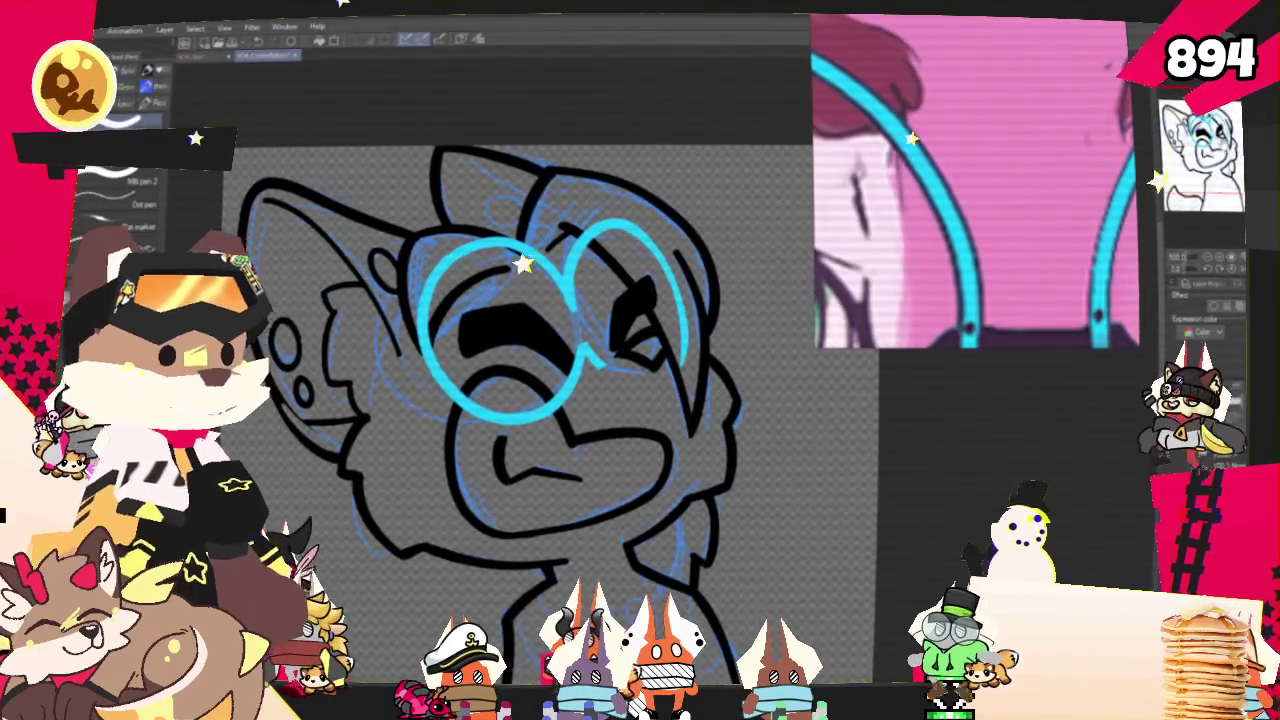